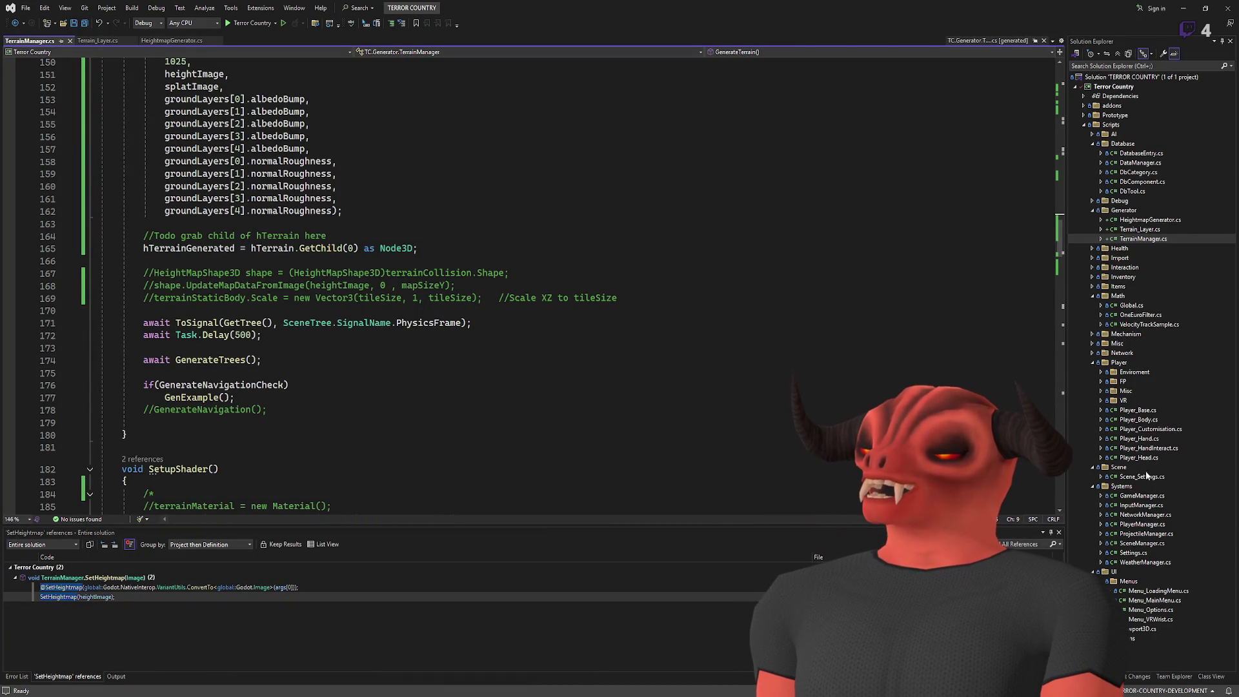
Step: Open SceneManager.cs, skim its scene-loading state code, and return to the Godot editor
double_click(1141, 544)
scroll(563, 326, "down", 9)
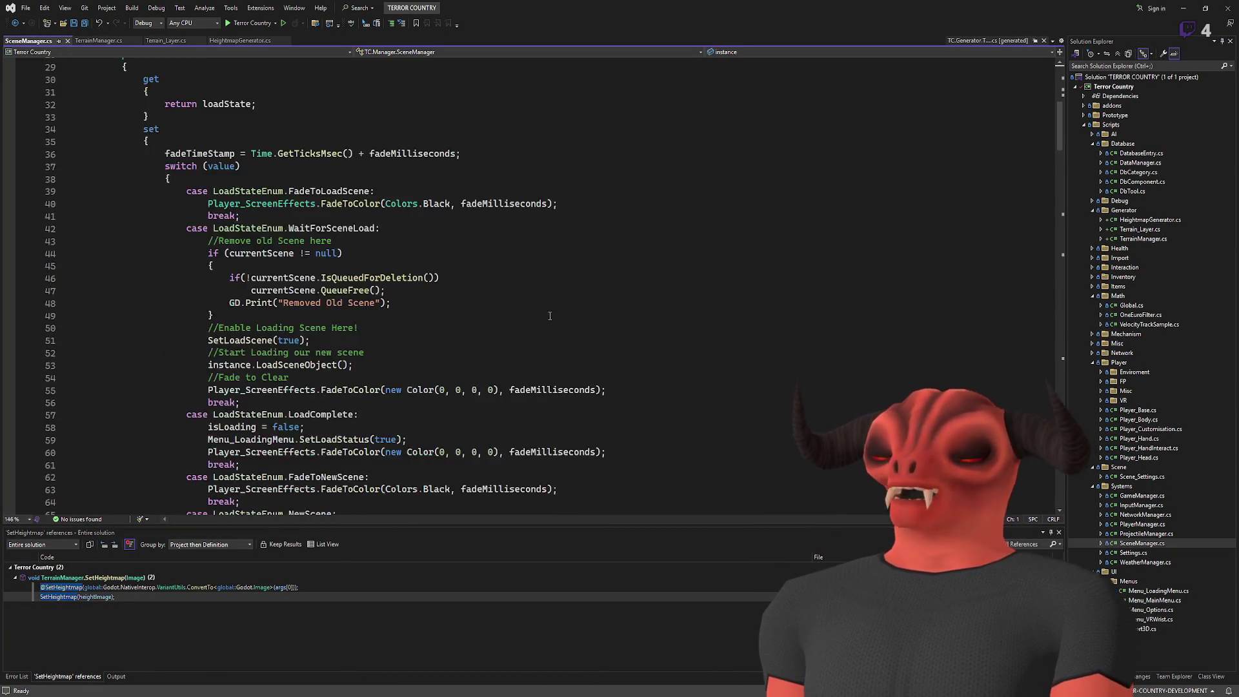
scroll(562, 326, "up", 9)
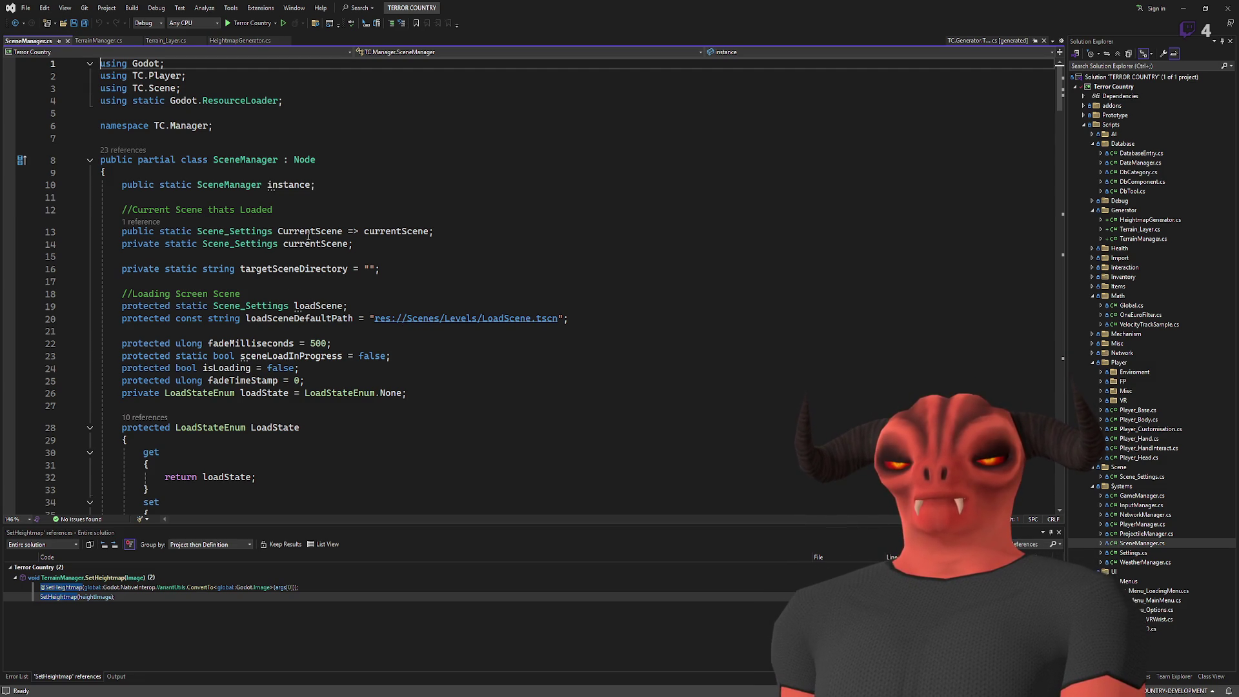
scroll(322, 224, "down", 20)
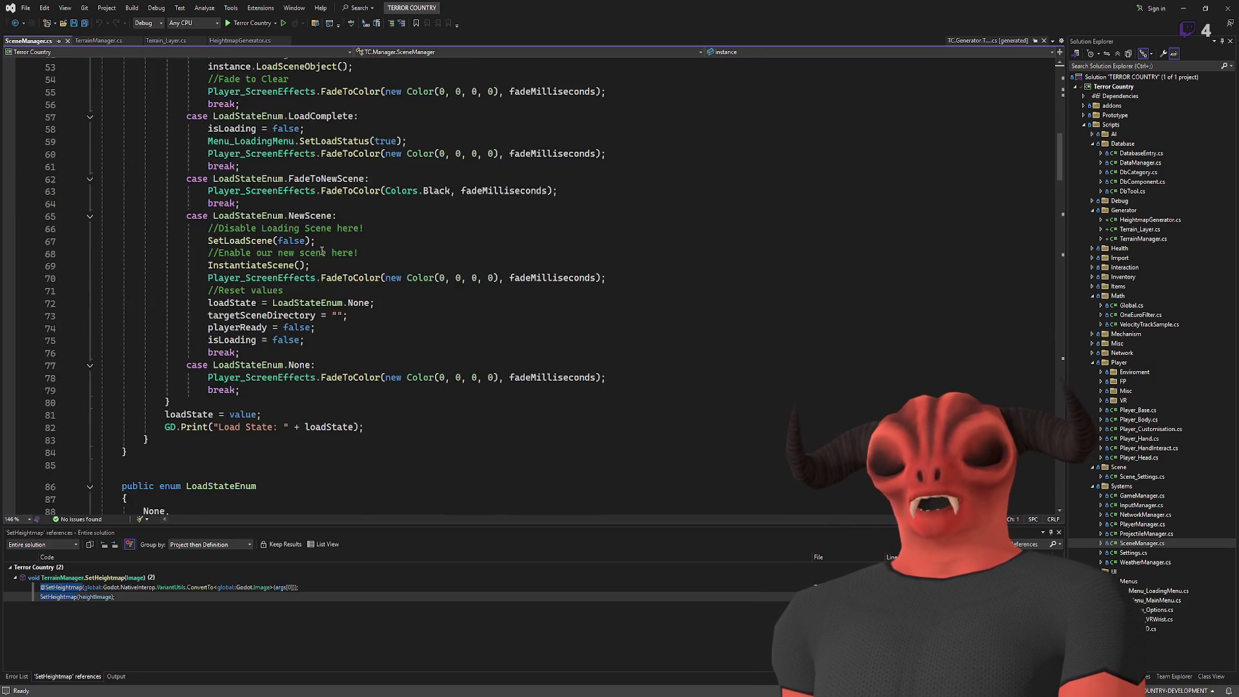
scroll(321, 252, "down", 17)
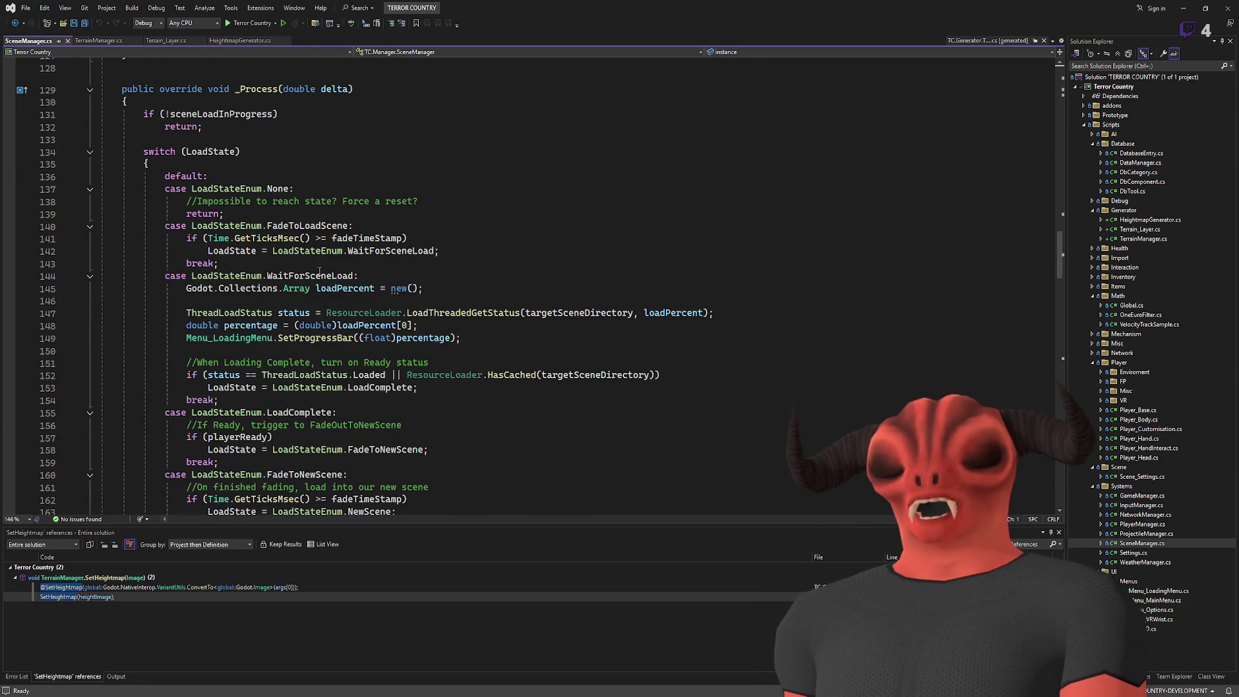
key("alt+Tab")
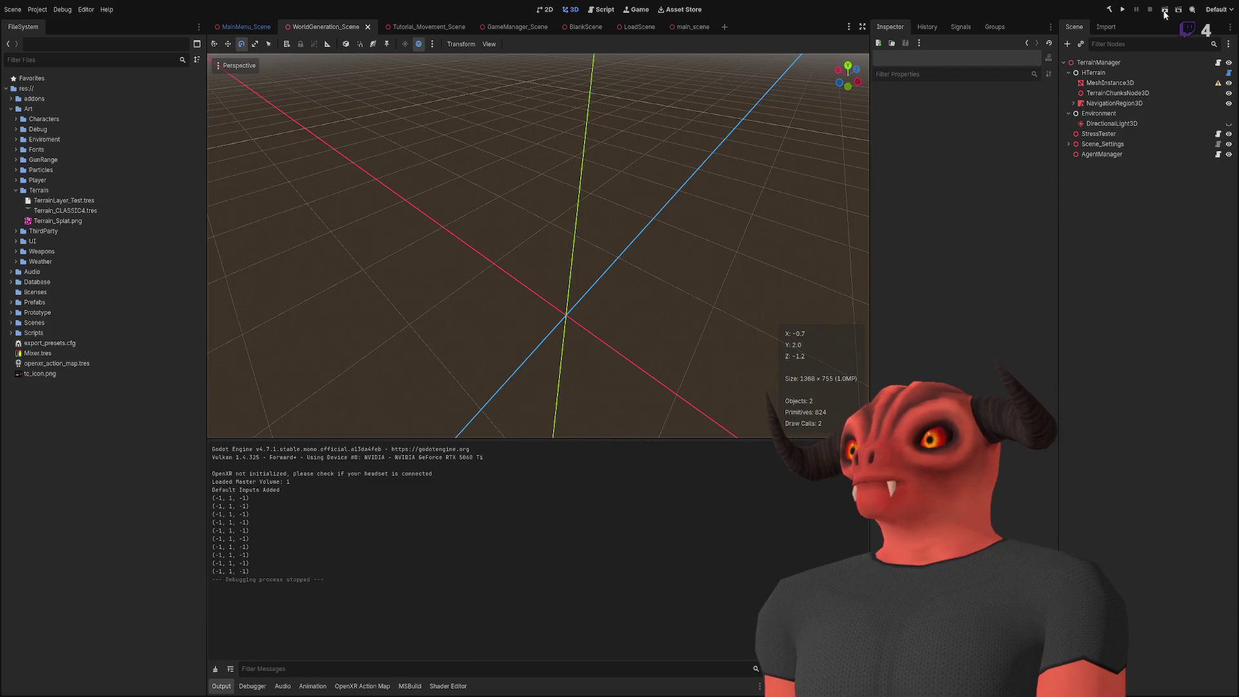
Step: In MainMenu_Scene, fly the camera in and out of the brick room, then switch to main_scene
left_click(242, 27)
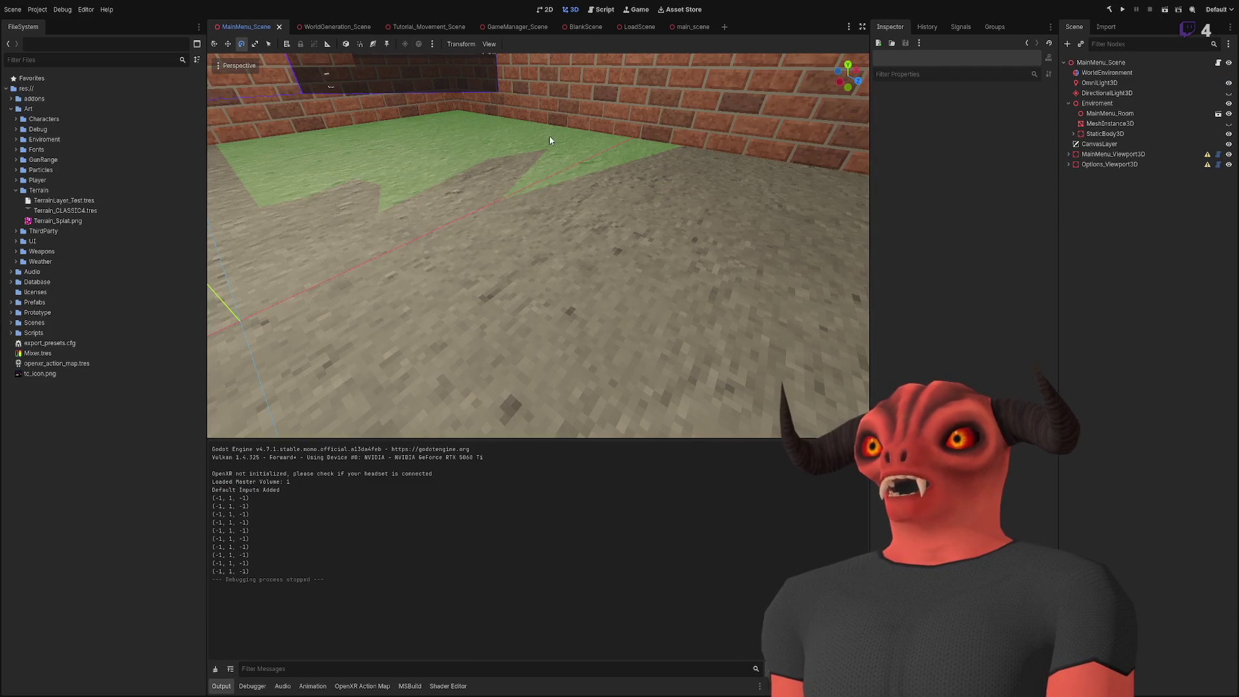
key("s")
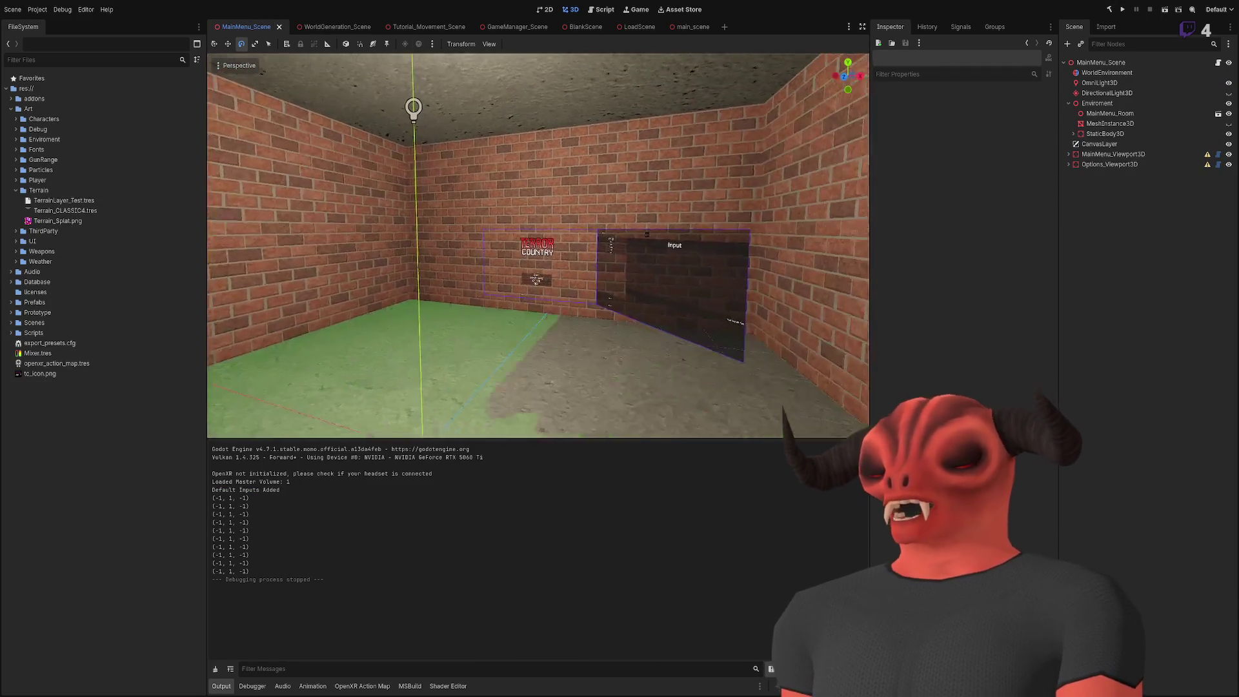
key("w")
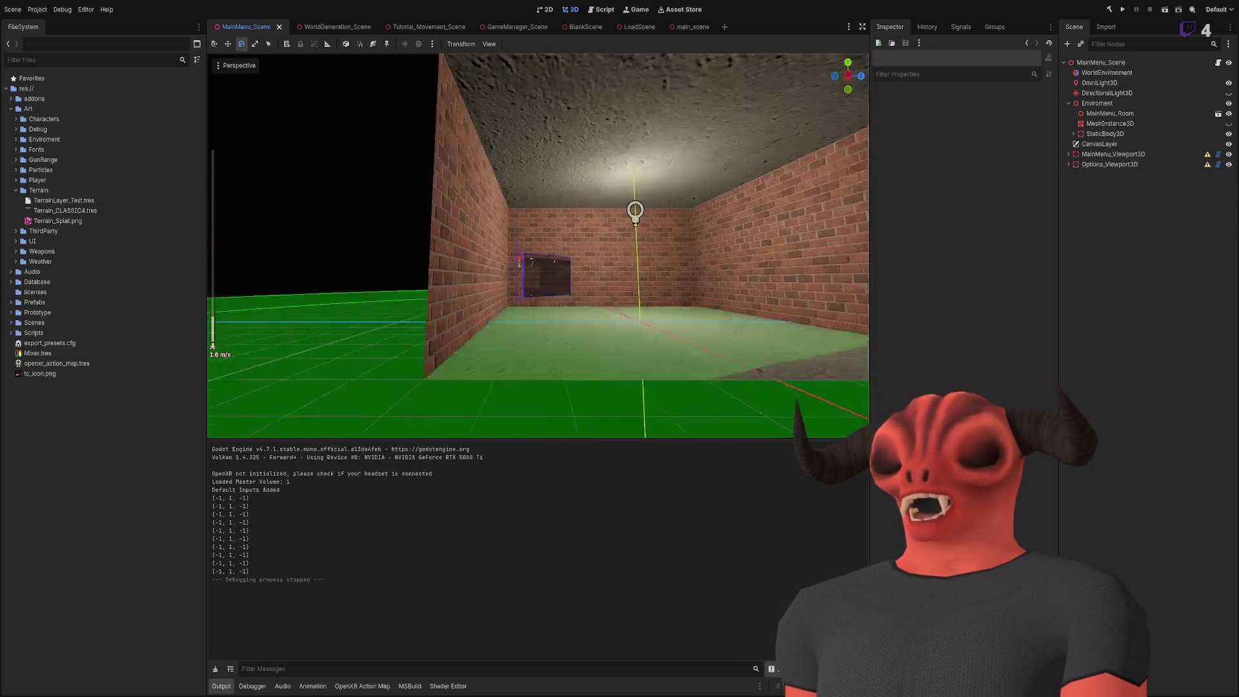
key("s")
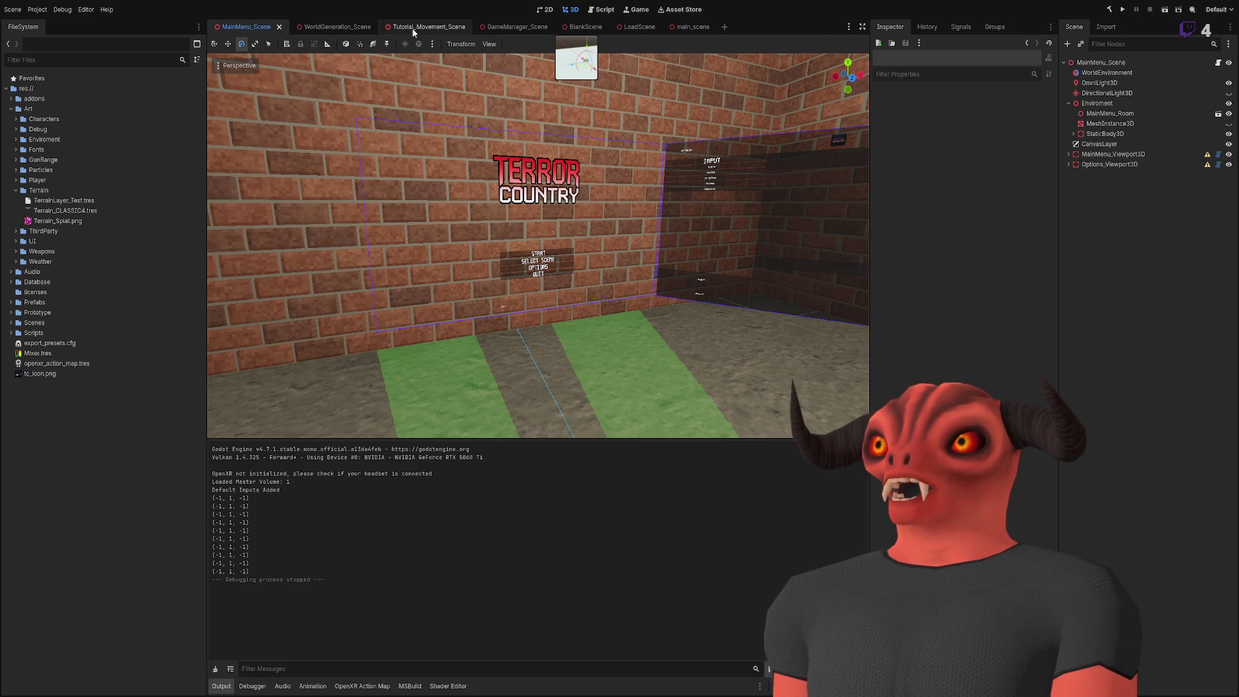
left_click(684, 28)
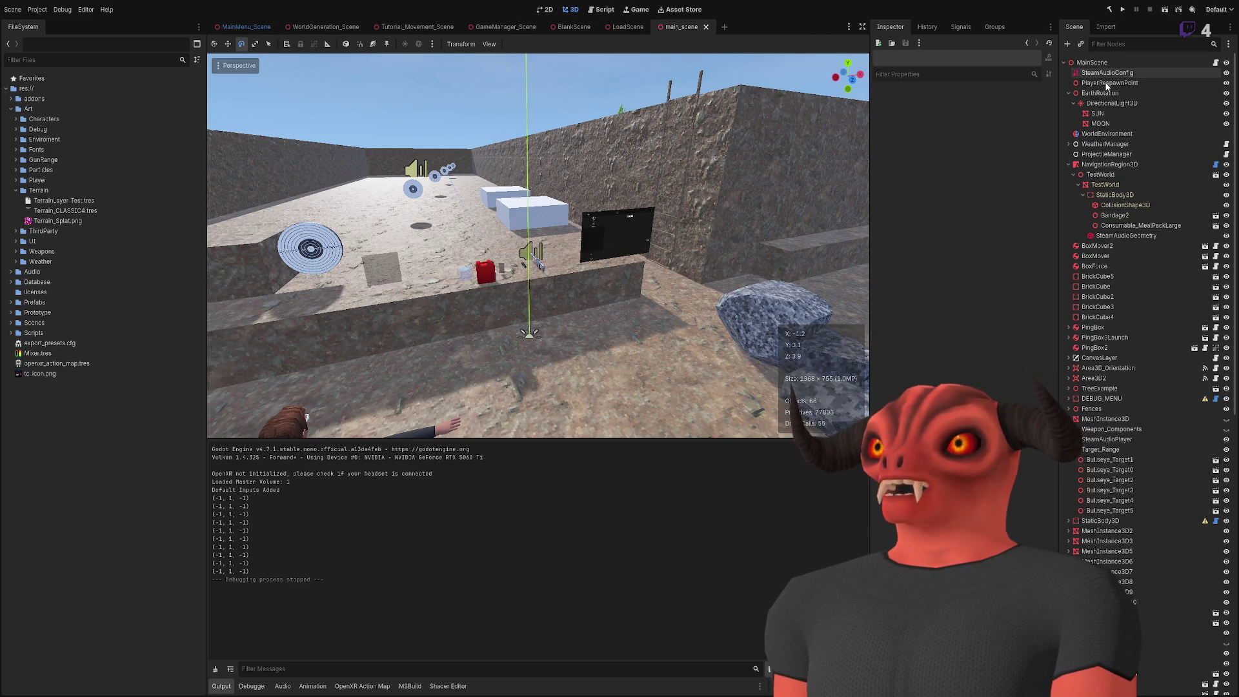
Step: Review WorldEnvironment's settings in main_scene, briefly checking ProjectileManager, then return to SceneManager.cs
left_click(1091, 135)
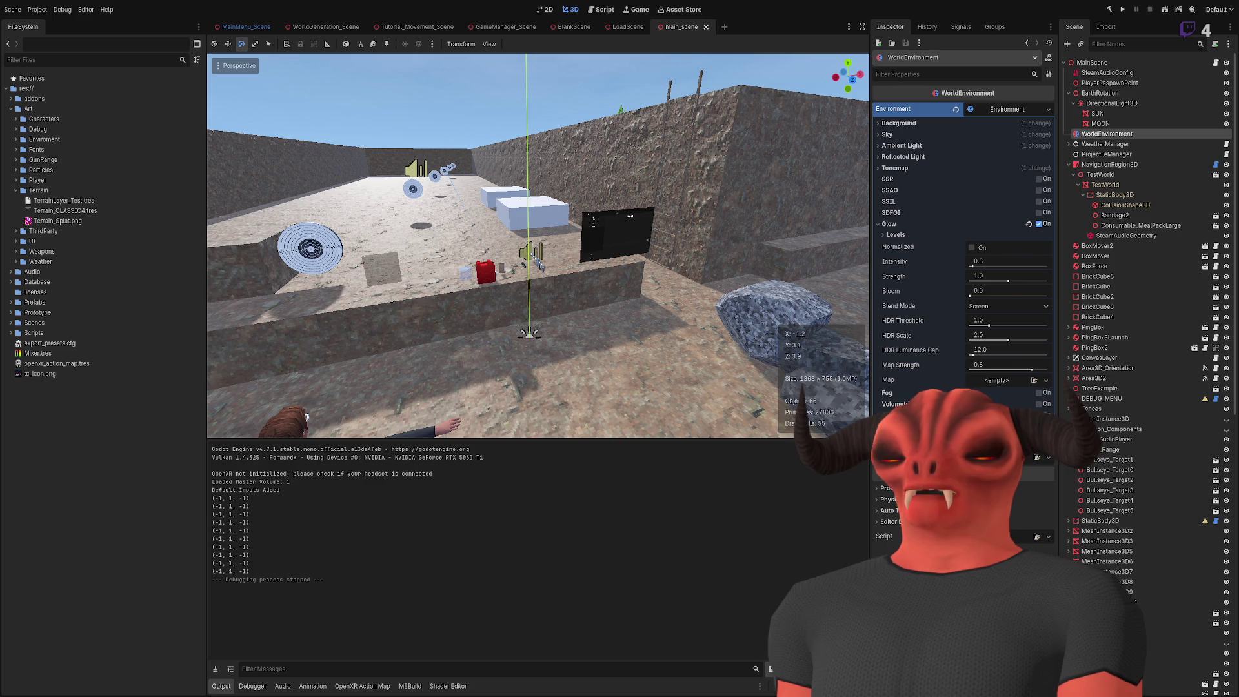
key("alt+Tab")
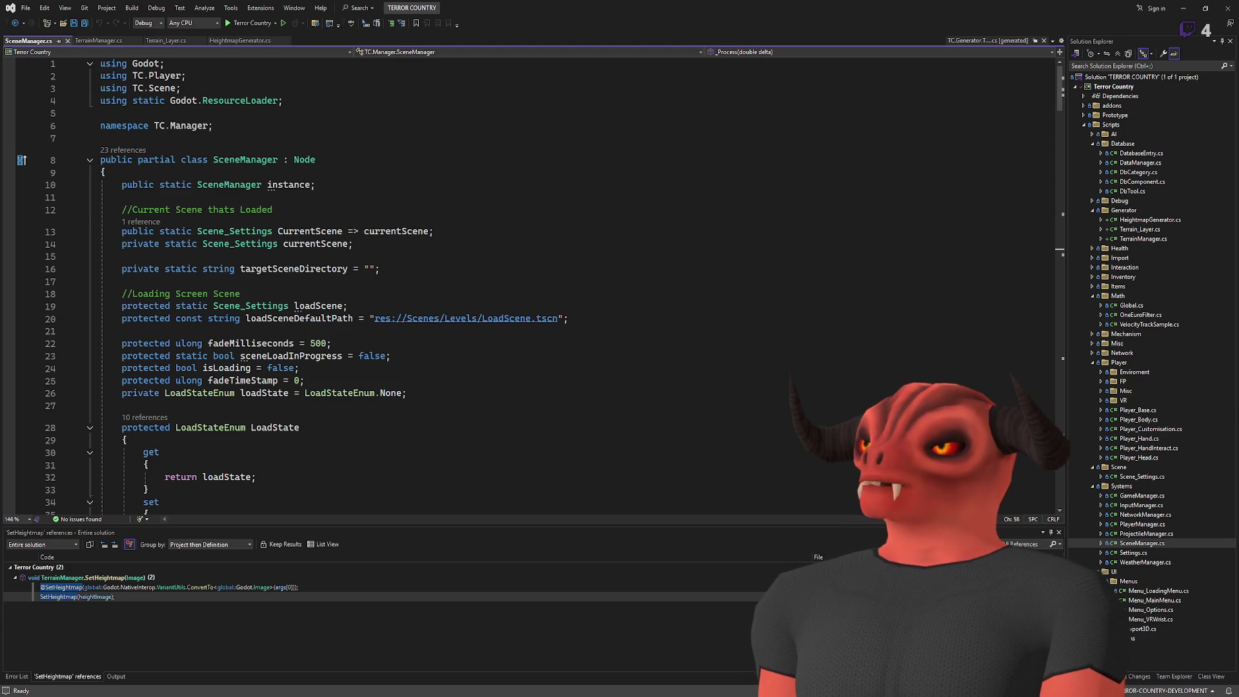
key("alt+Tab")
left_click(1149, 155)
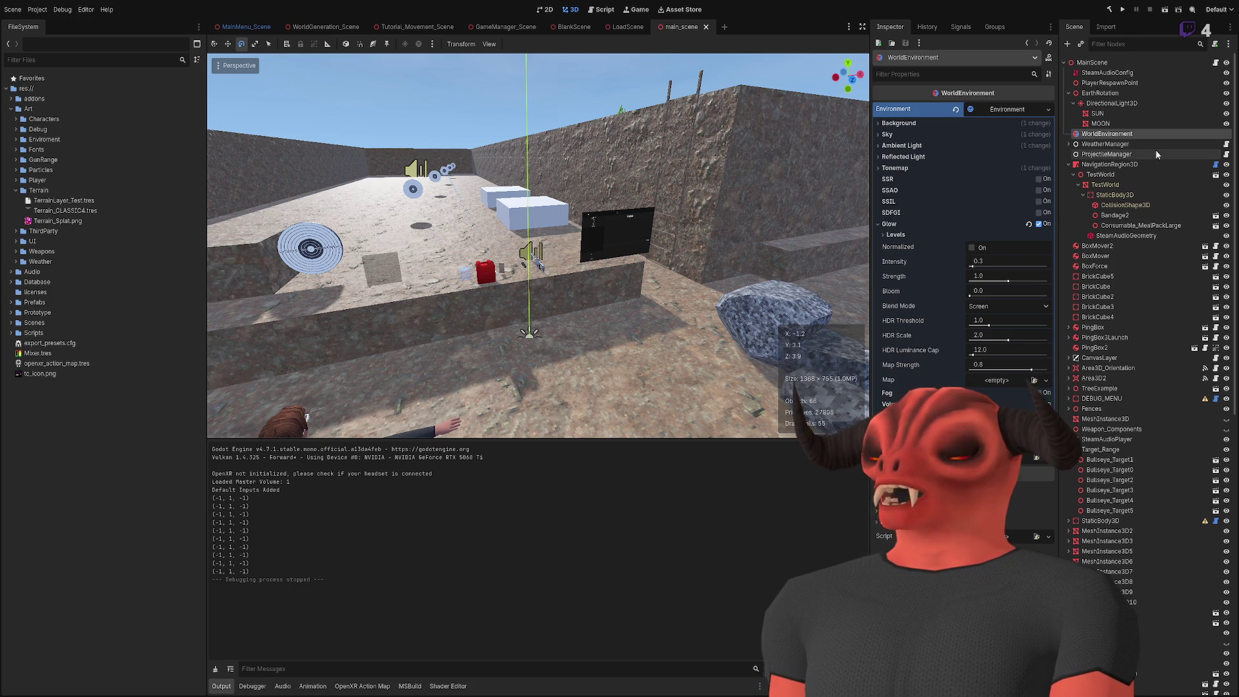
left_click(1136, 134)
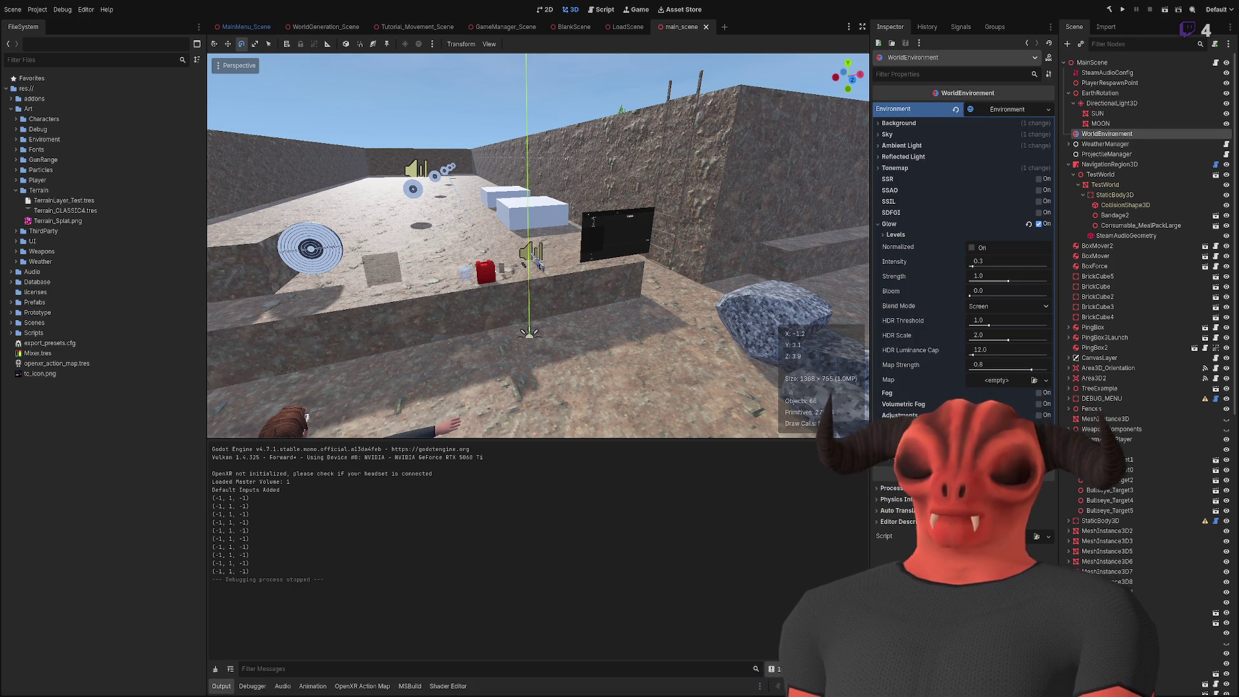
key("alt+Tab")
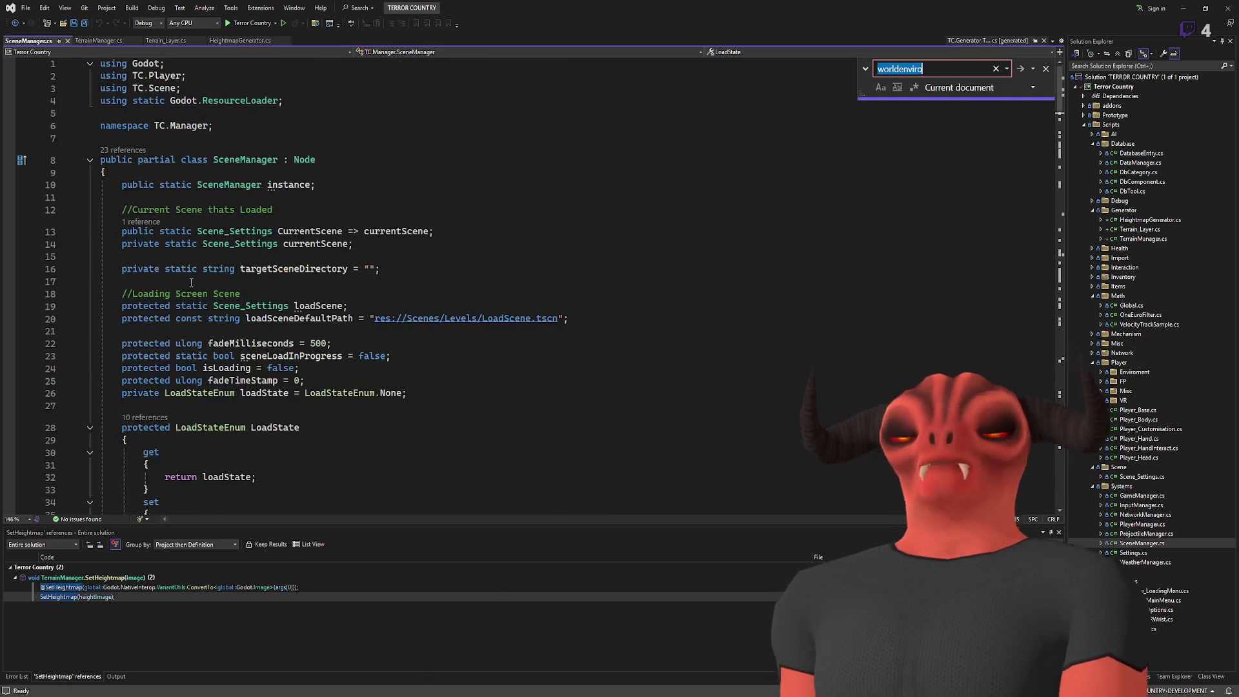
Step: Read SceneManager.cs from line 12 to the bottom, jump back to the top, and open GameManager.cs
left_click(684, 216)
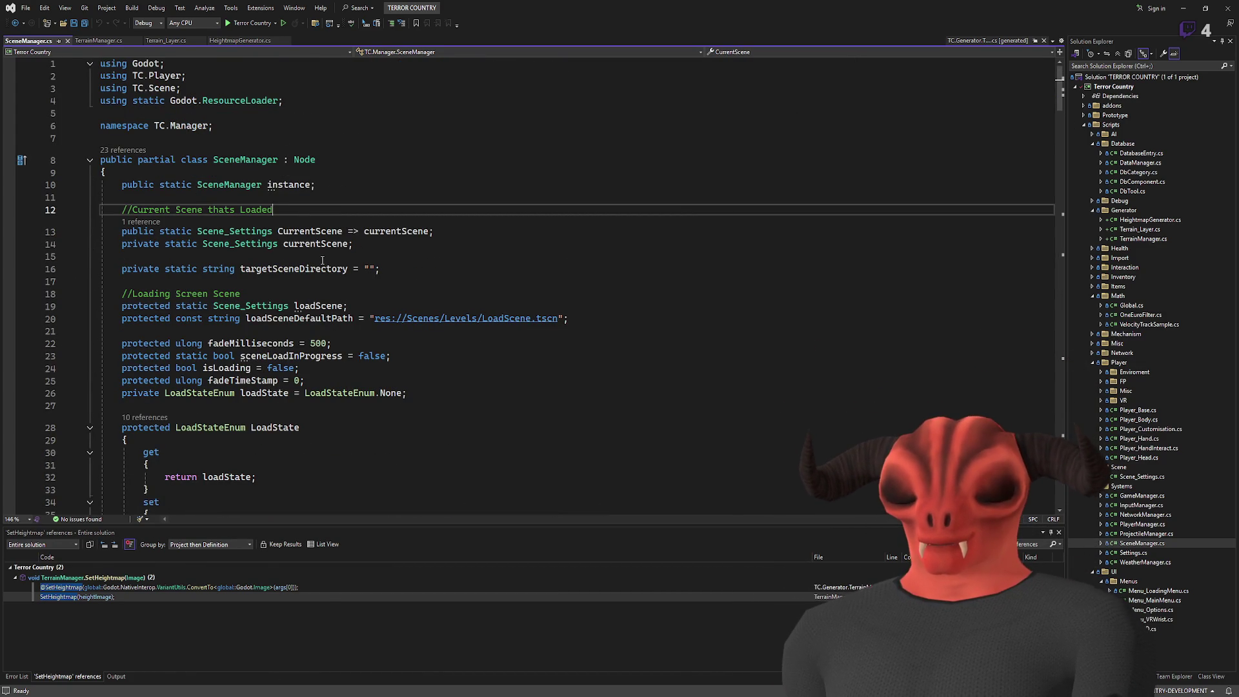
scroll(322, 260, "down", 7)
scroll(322, 260, "down", 3)
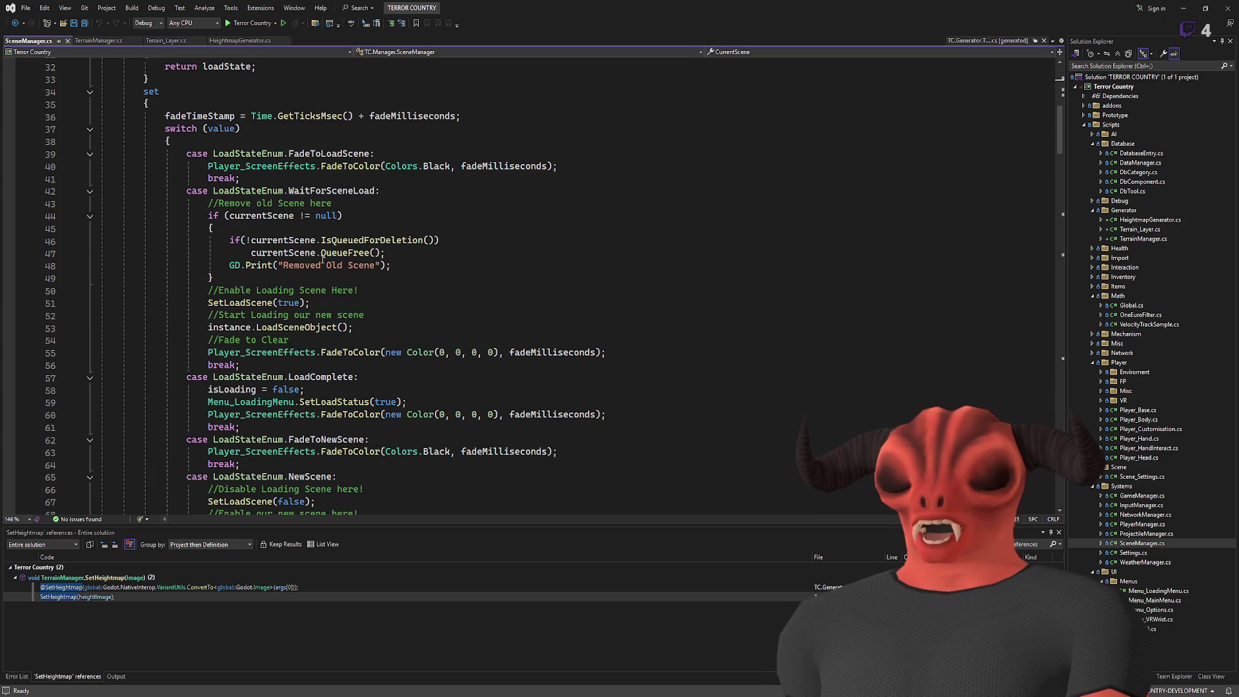
scroll(322, 260, "down", 20)
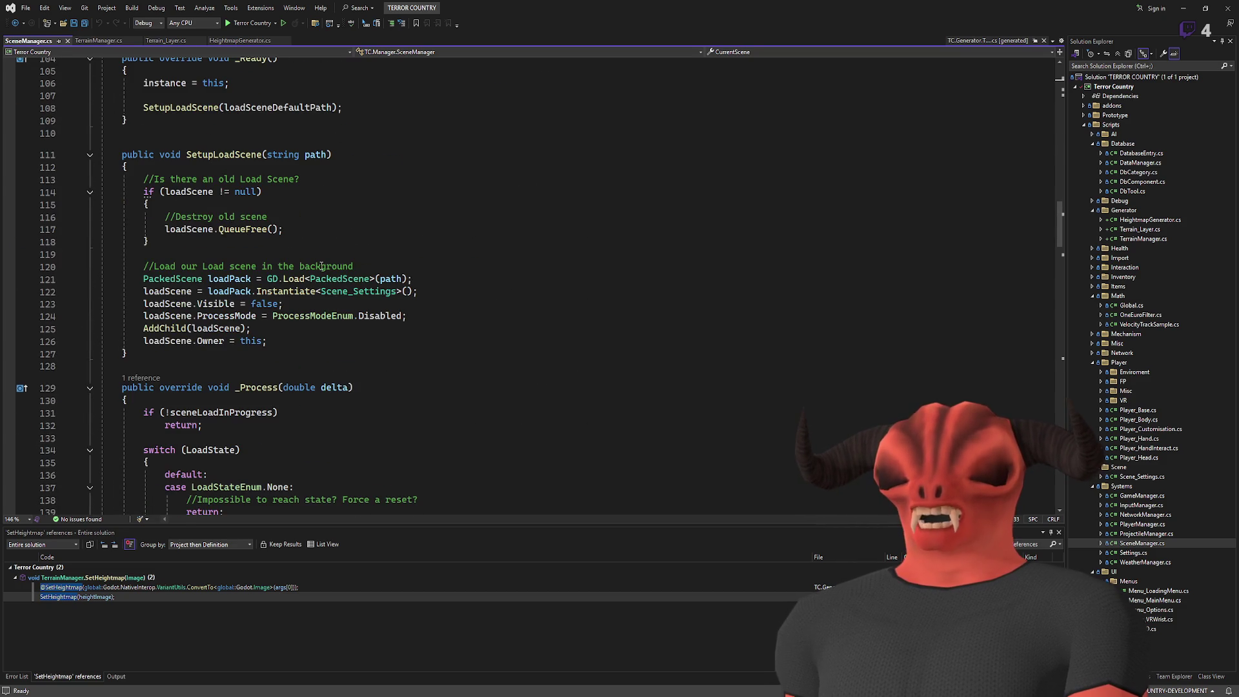
scroll(322, 265, "down", 20)
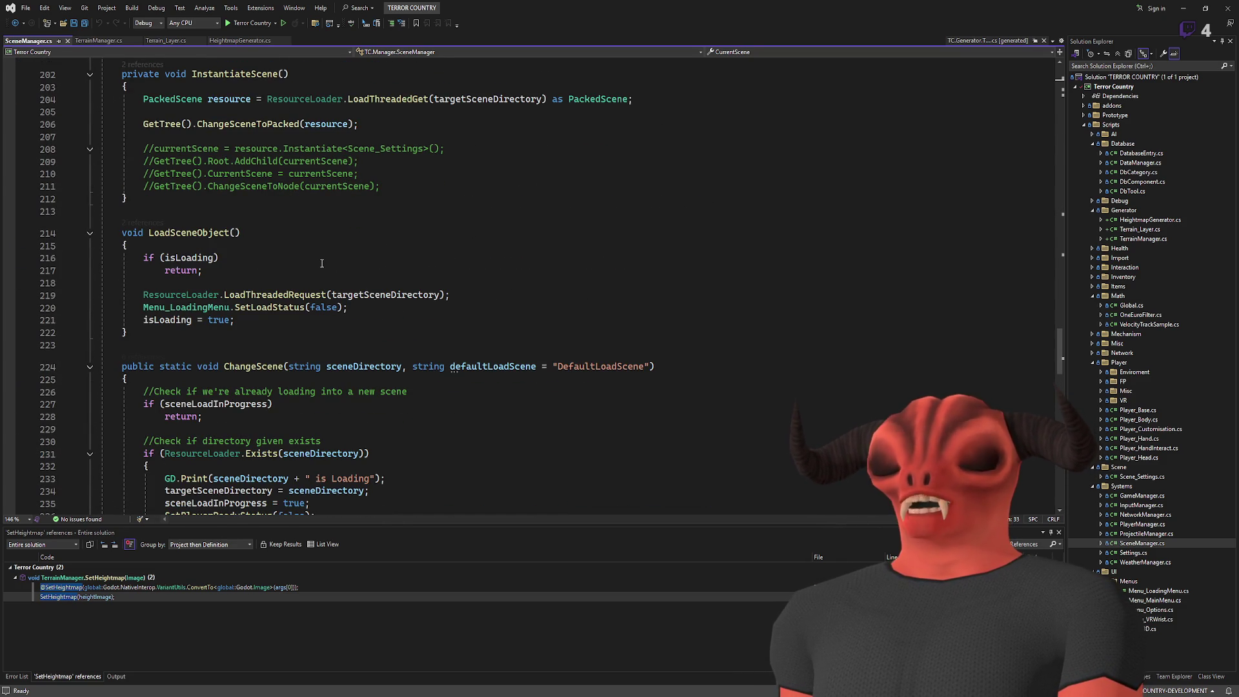
scroll(322, 264, "down", 5)
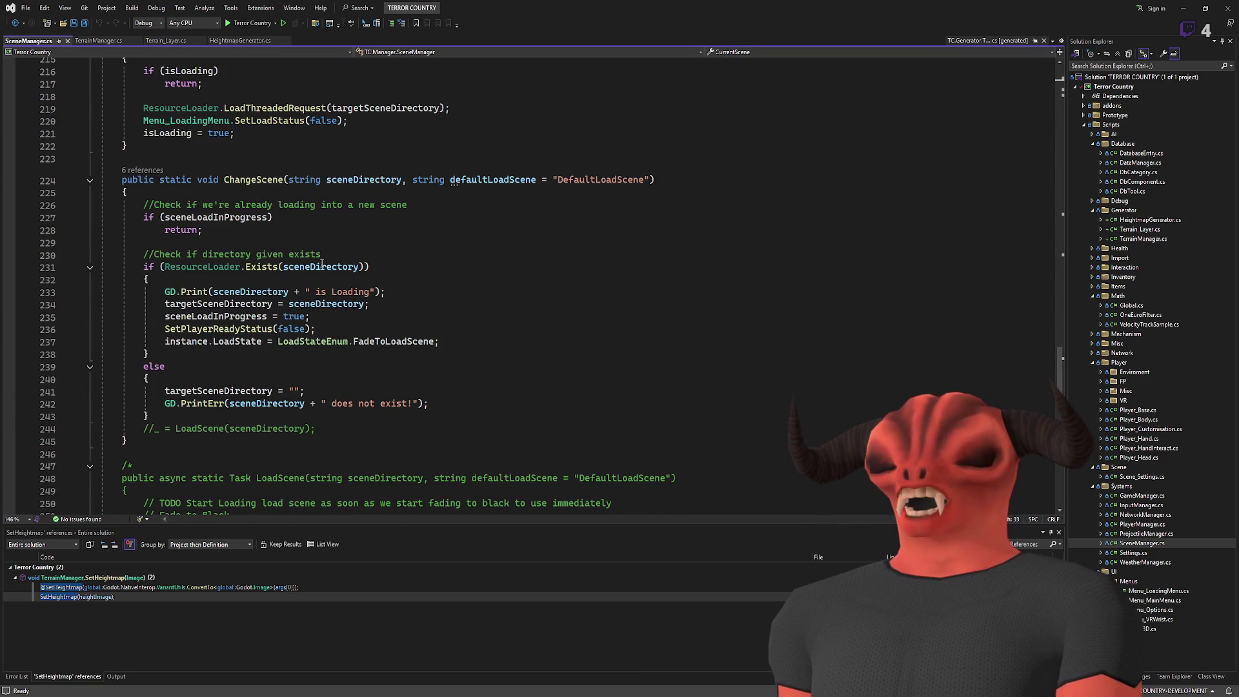
scroll(322, 264, "down", 8)
scroll(322, 263, "down", 5)
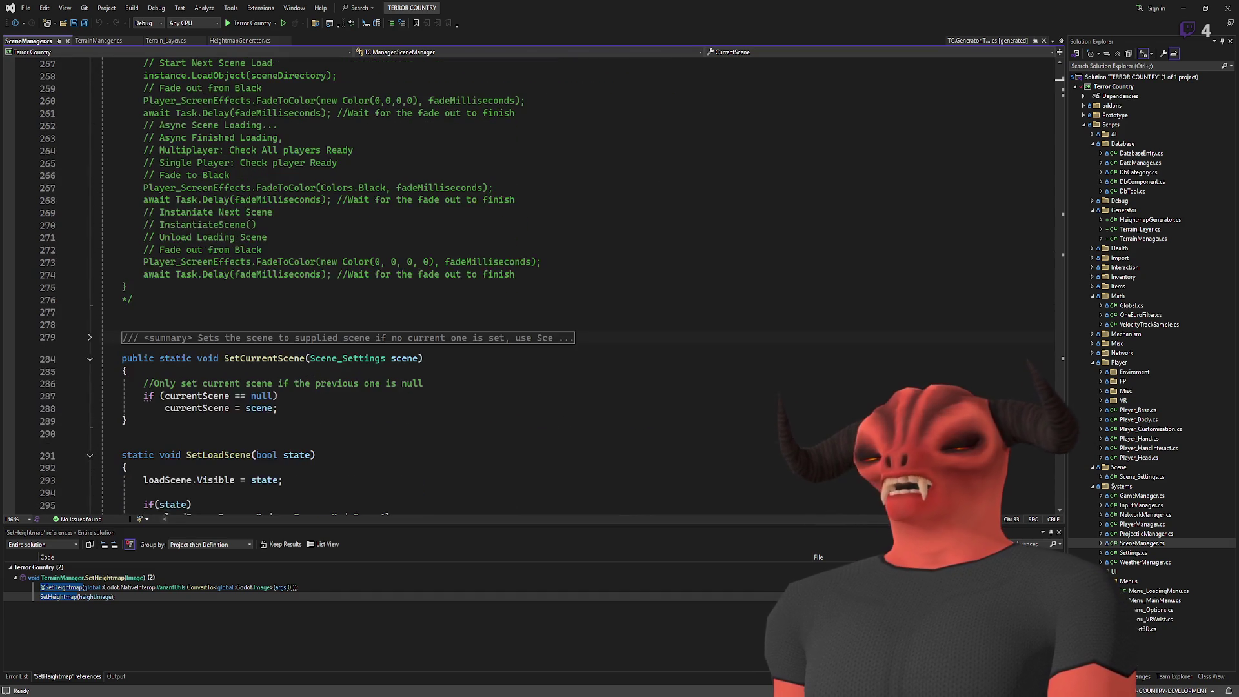
scroll(322, 264, "up", 5)
scroll(322, 264, "down", 9)
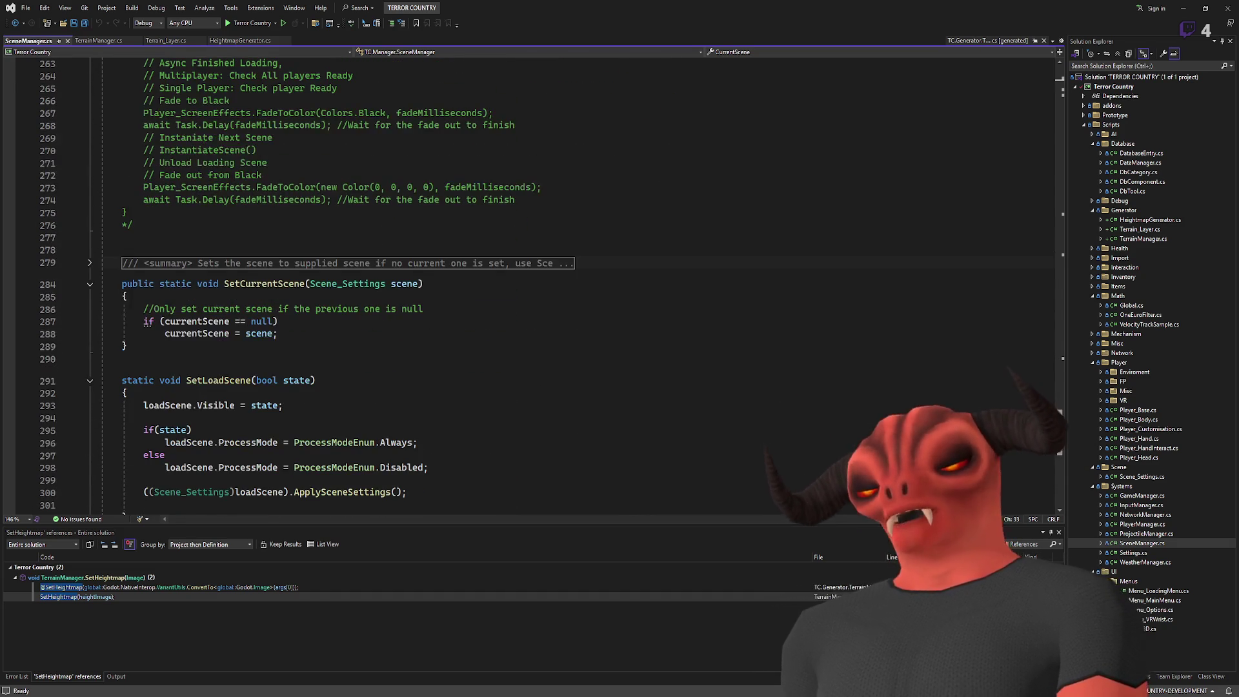
left_click_drag(1059, 459, 1040, 91)
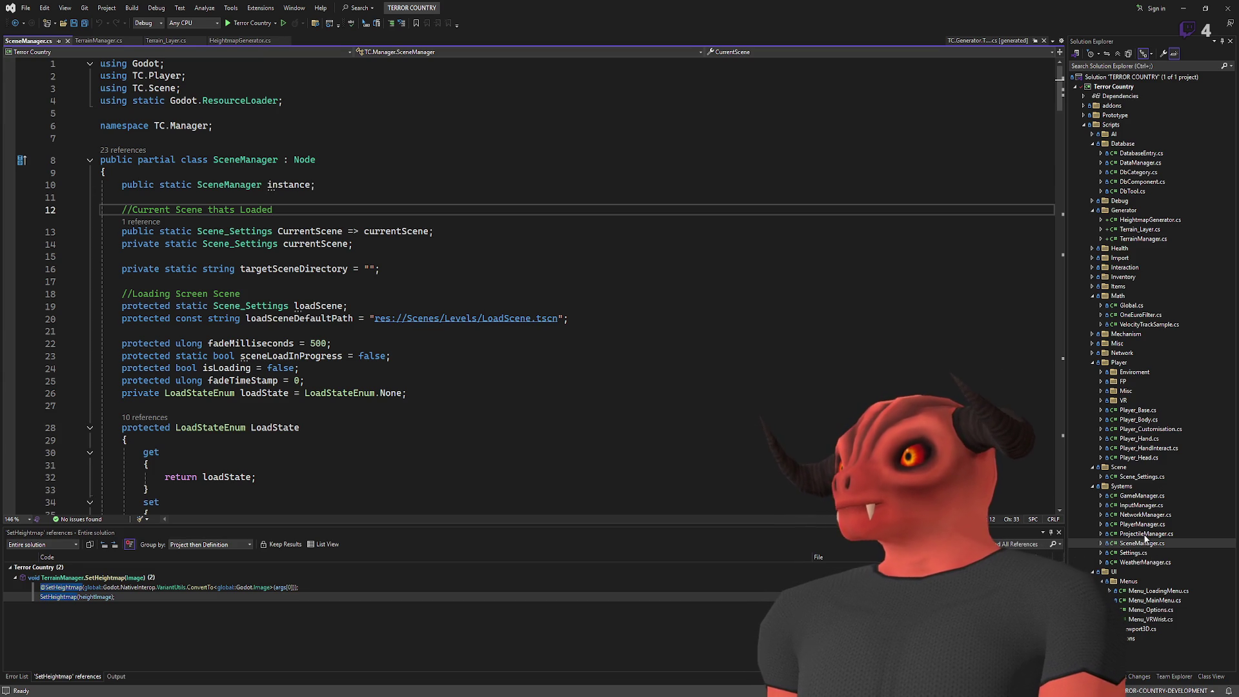
double_click(1143, 495)
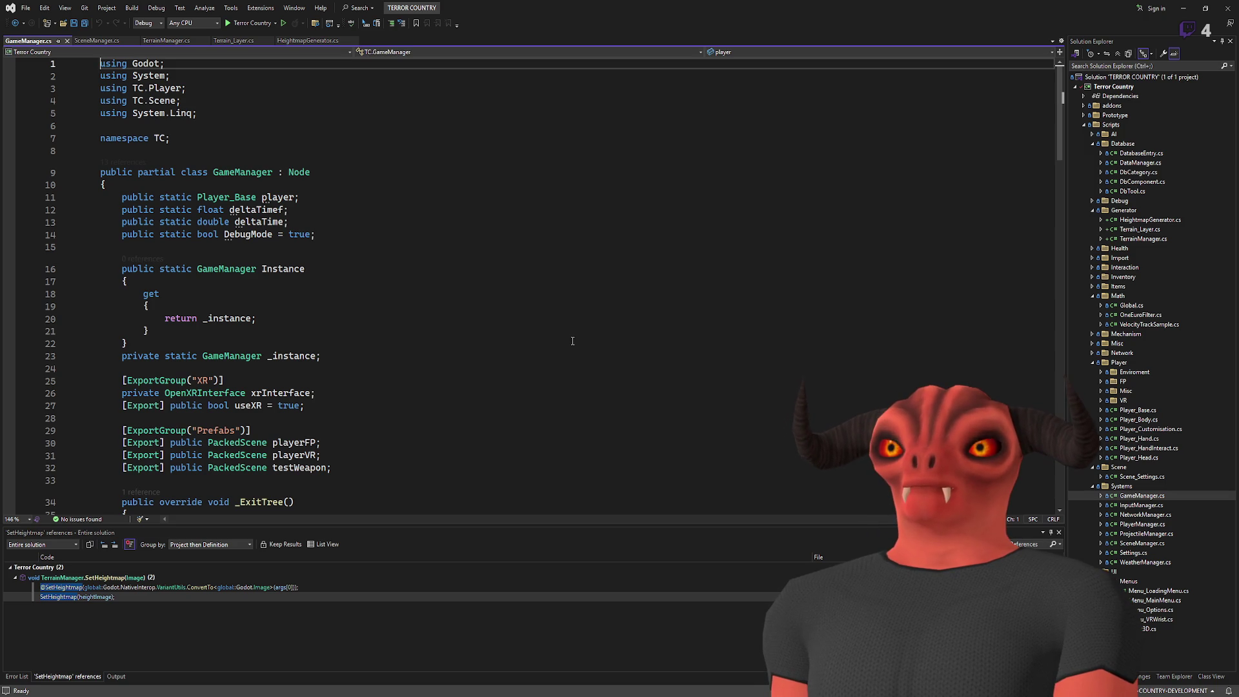
Step: Skim GameManager.cs, reopen SceneManager.cs to highlight CurrentScene, currentScene and loadScene, then return to Godot
scroll(573, 341, "down", 5)
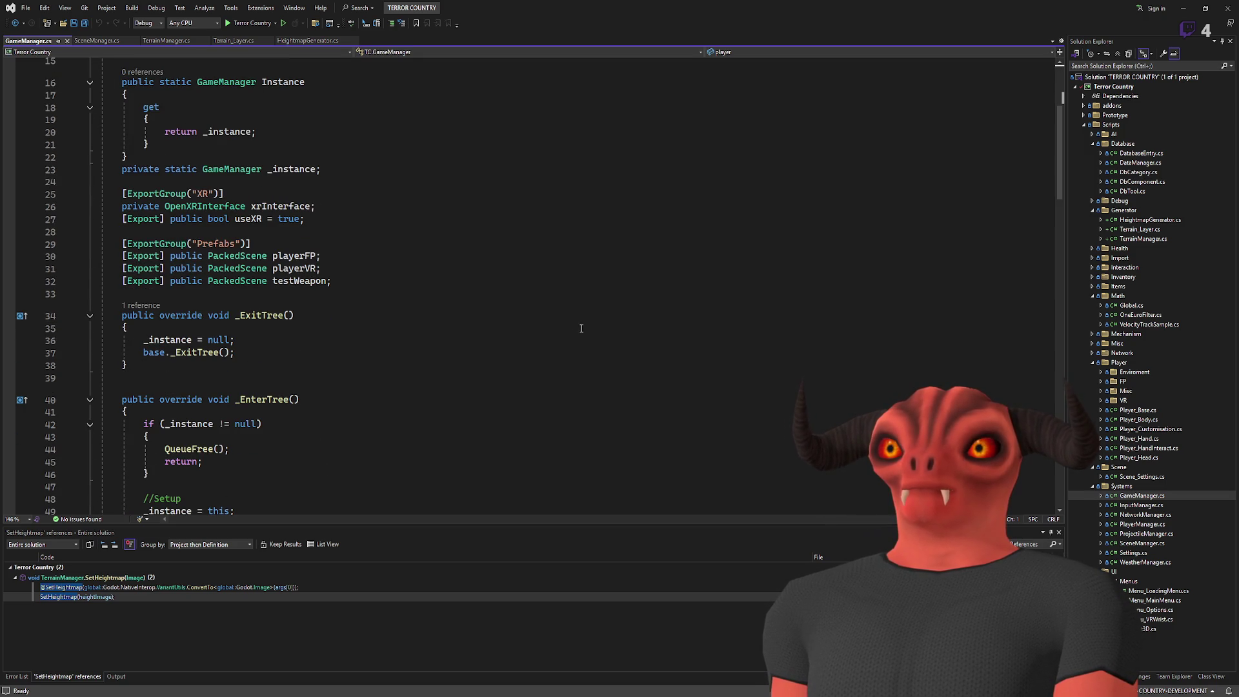
scroll(581, 329, "up", 5)
double_click(1160, 544)
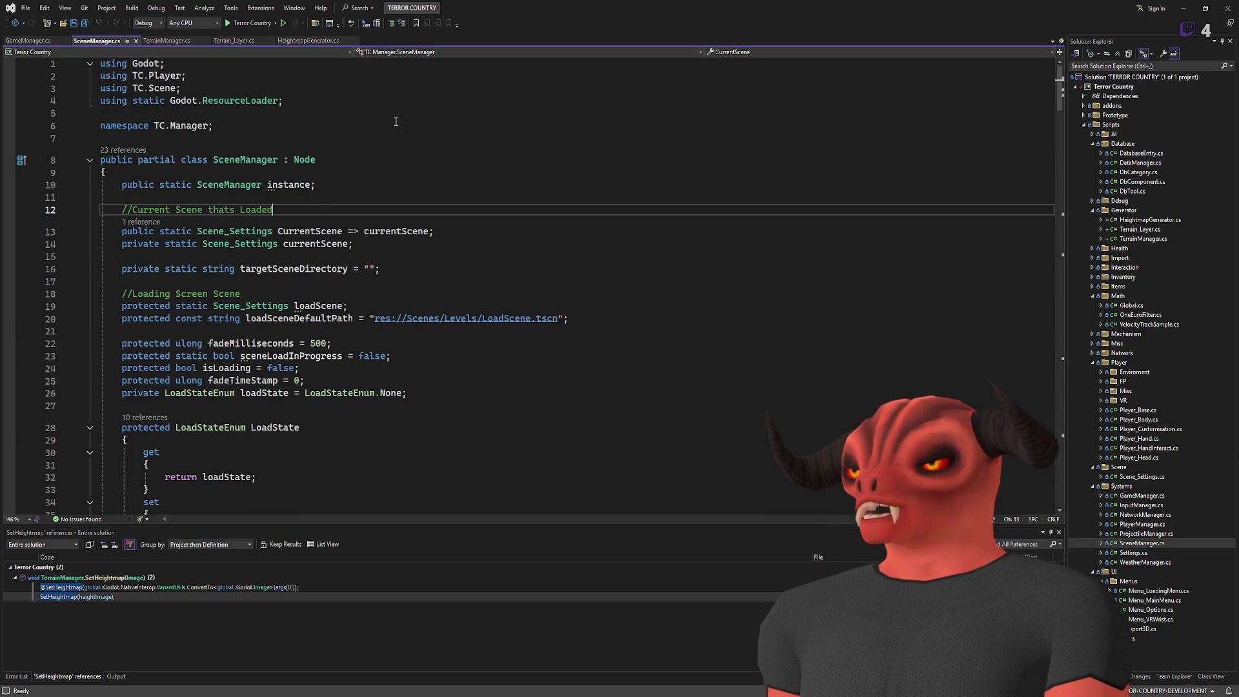
left_click(339, 231)
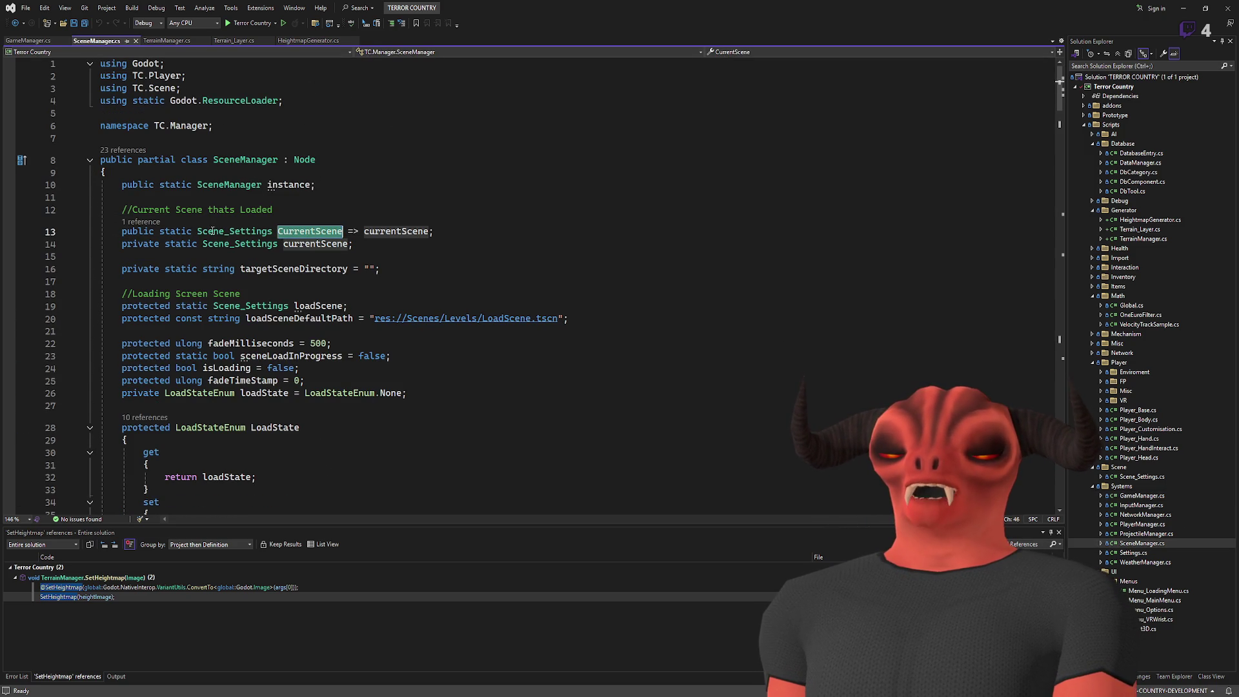
left_click(324, 246)
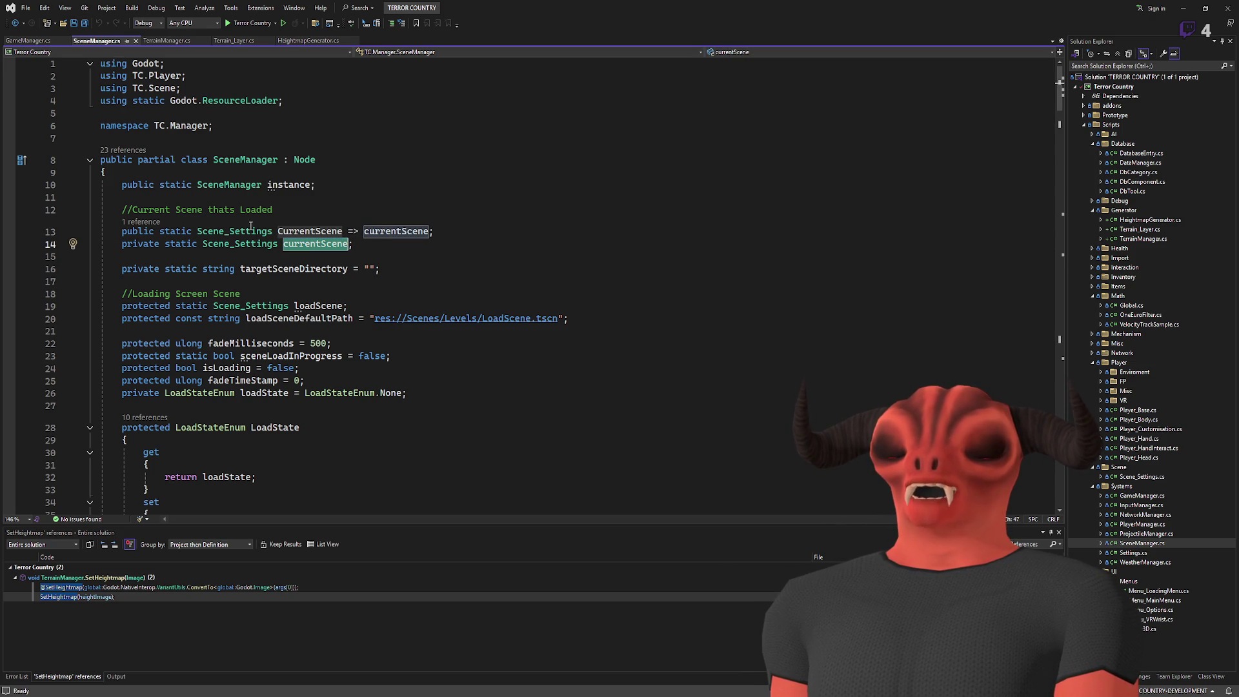
left_click(322, 306)
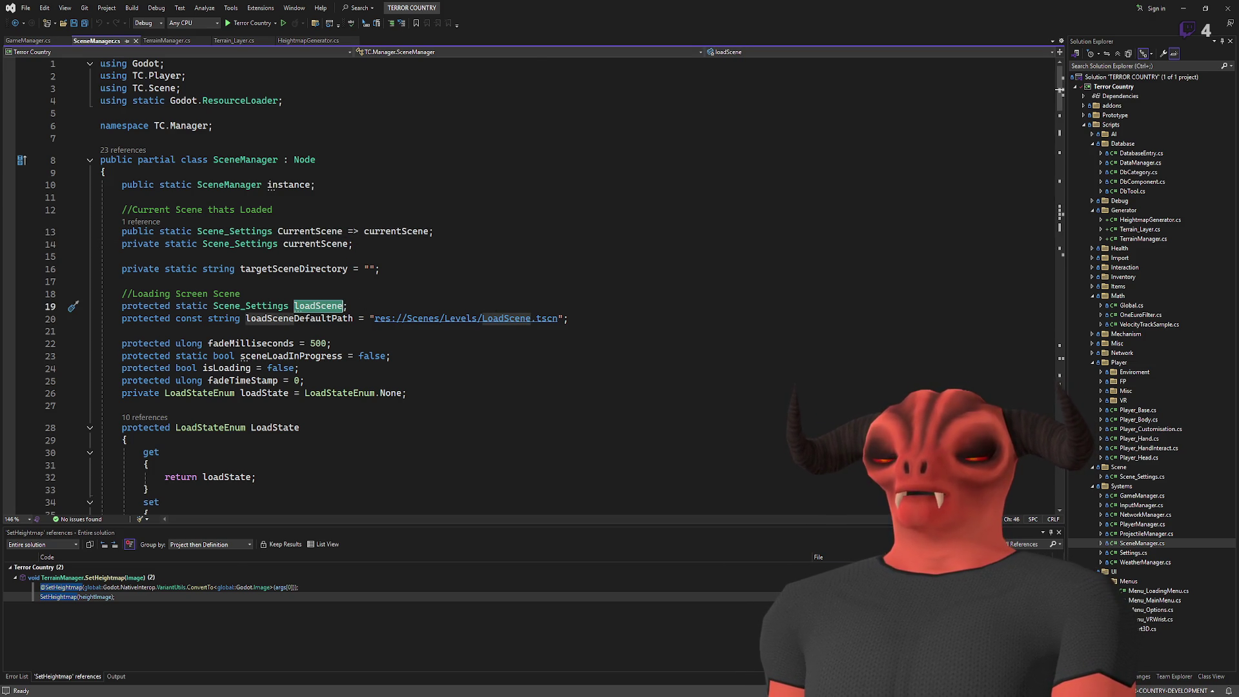
key("alt+Tab")
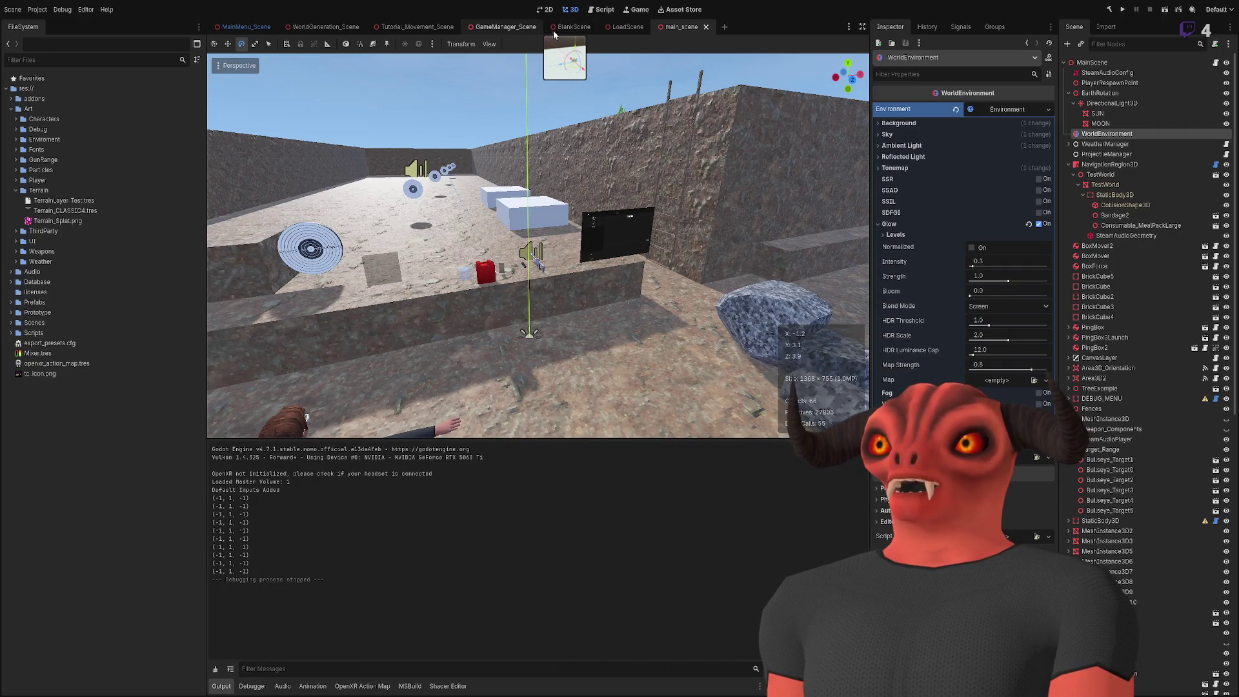
left_click(616, 27)
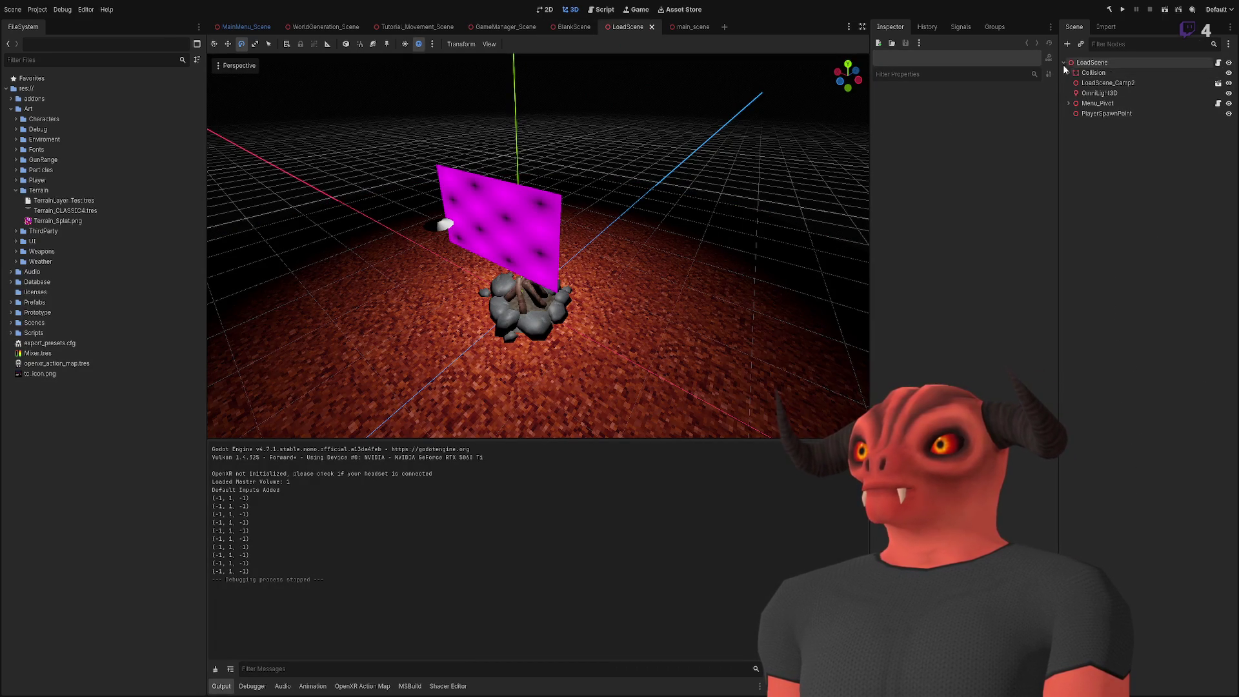
left_click(1067, 74)
left_click(1068, 73)
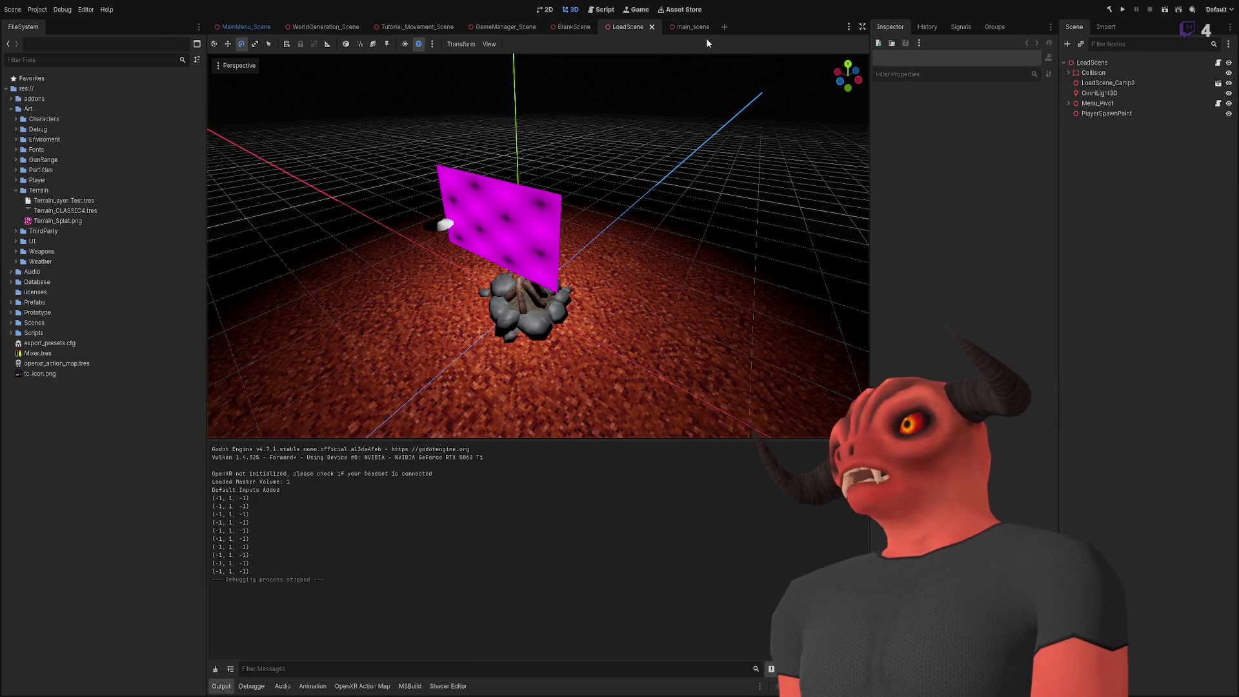
left_click(681, 26)
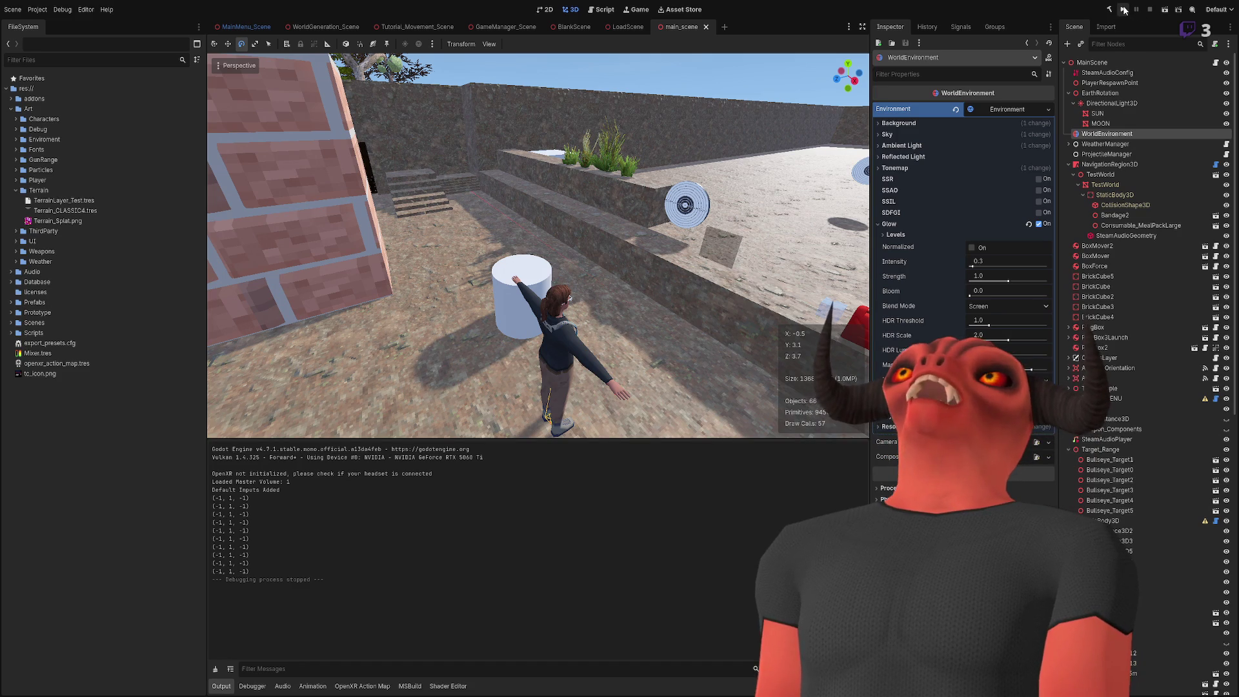
Step: Run the project from the toolbar to play-test the game starting at MainMenu_Scene
left_click(1124, 9)
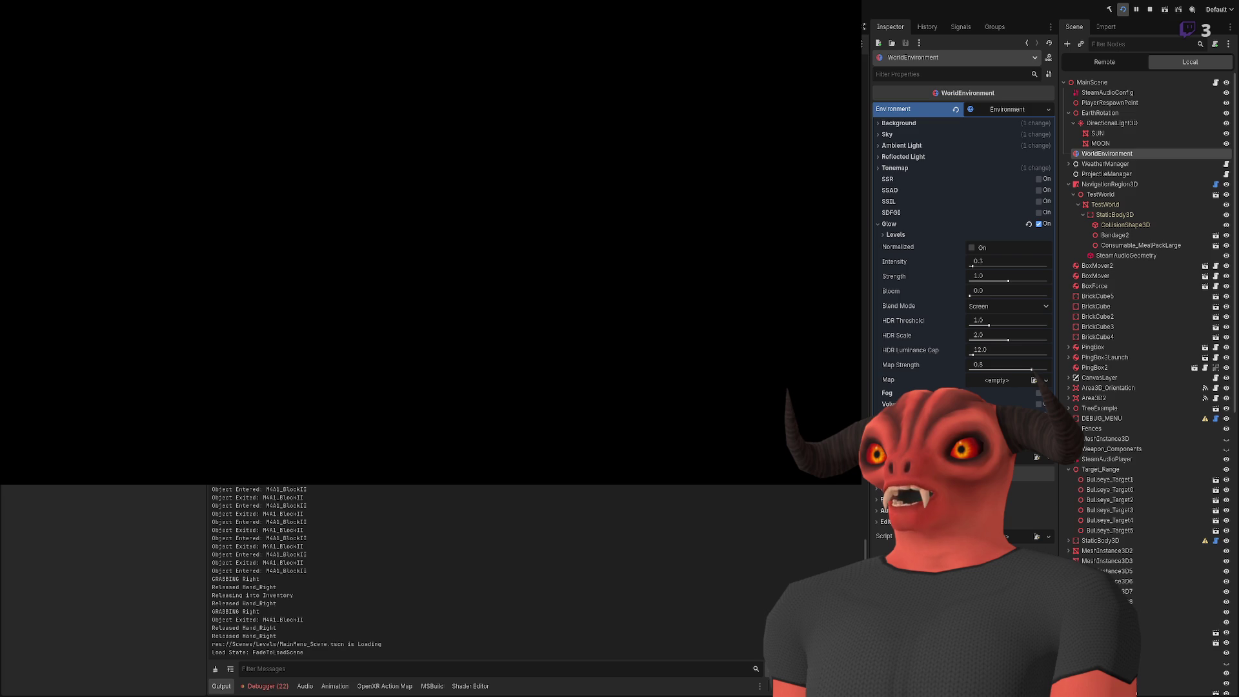
Step: Stop the game, review the Debugger Errors, run and stop a second test, then go to Player_Base.cs
left_click(1150, 9)
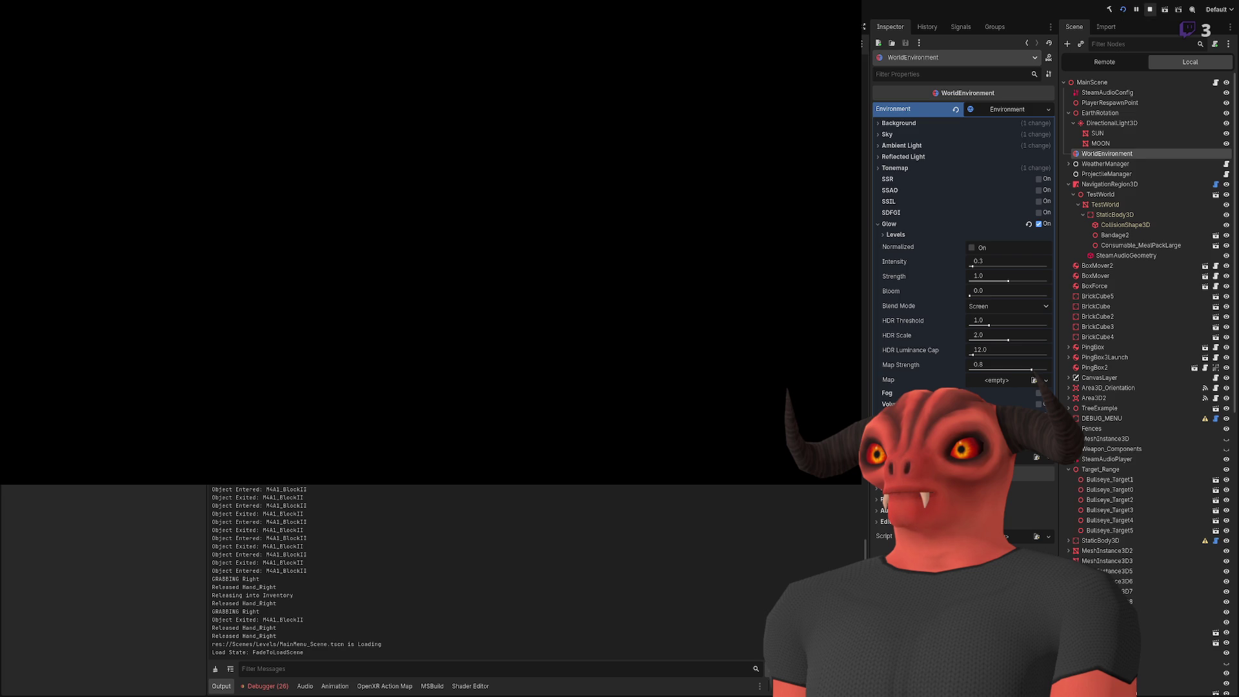
left_click(267, 686)
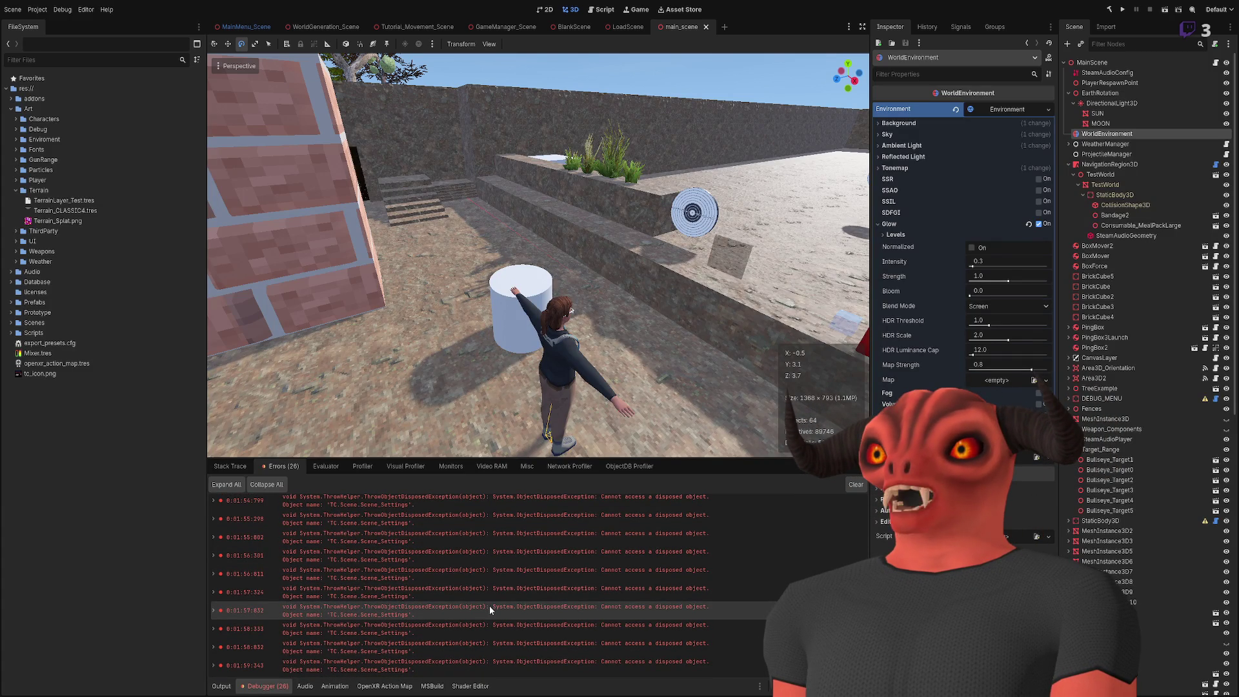
left_click(1122, 9)
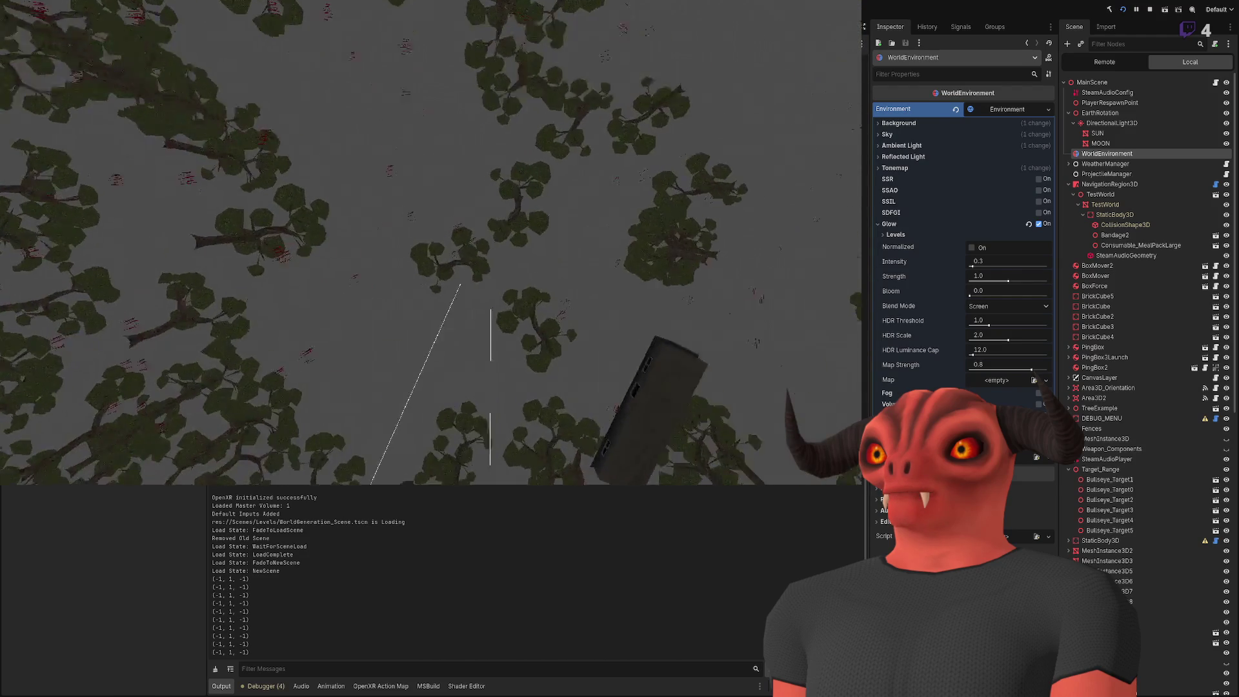
left_click(1150, 9)
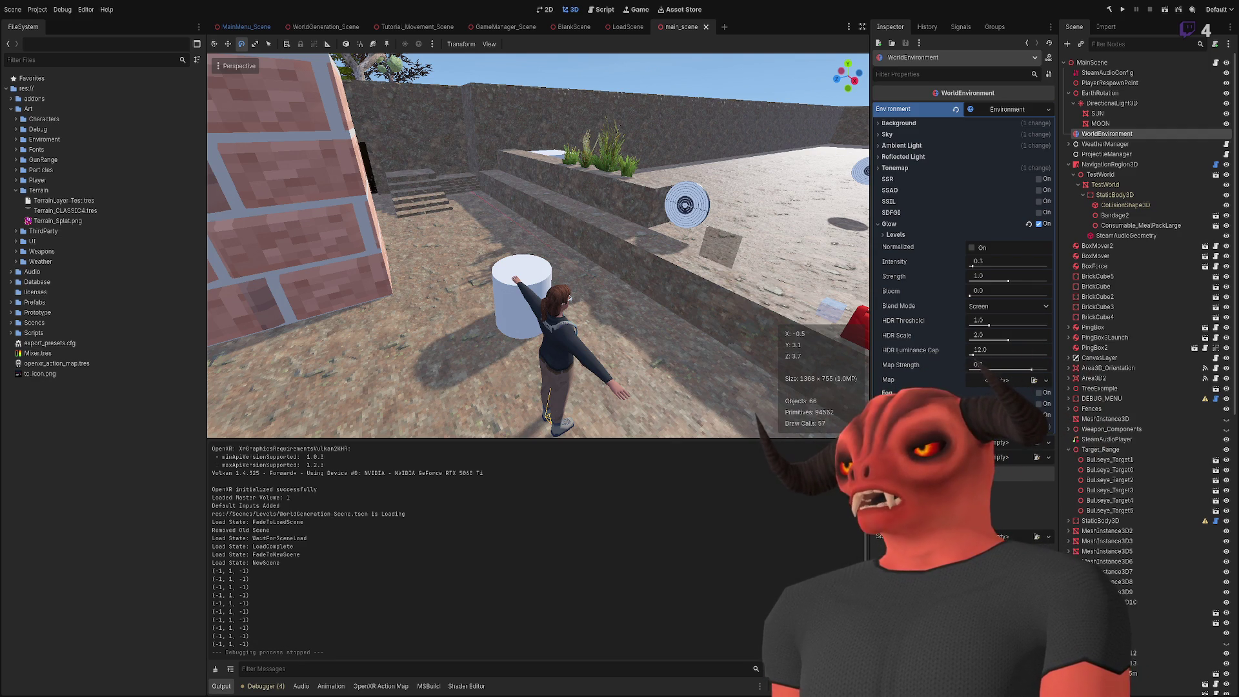
key("alt+Tab")
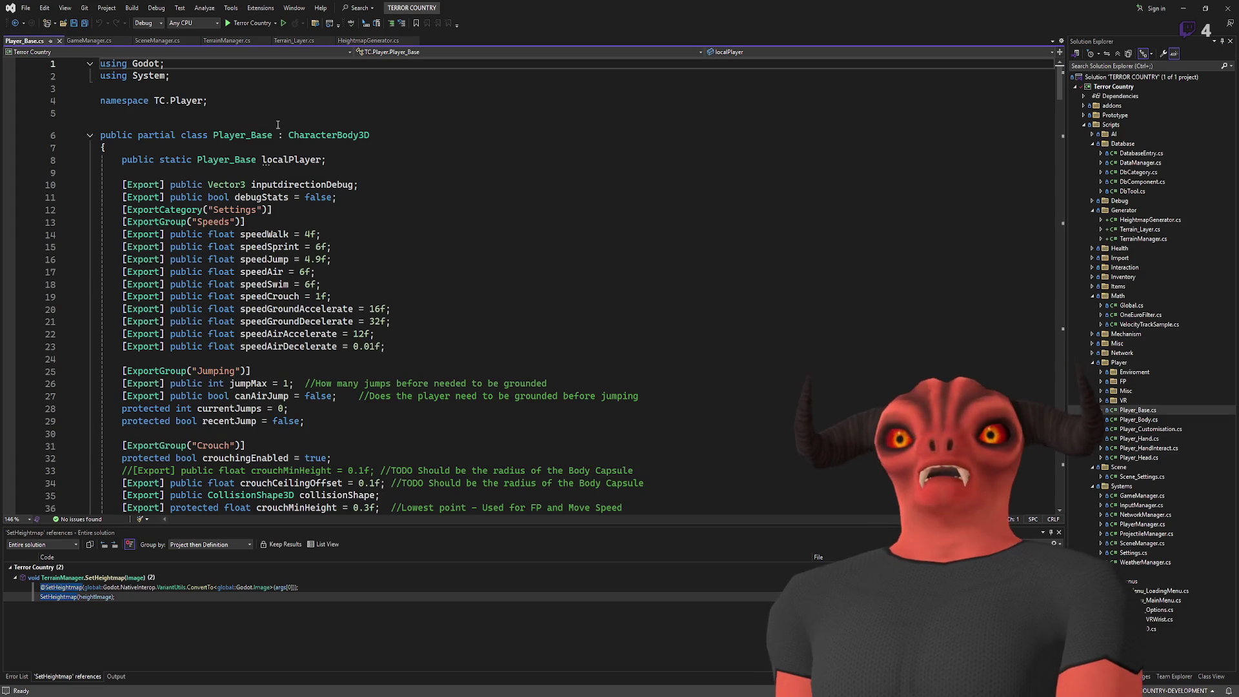
Step: Duplicate the Settings ExportCategory attribute onto a new line above inputdirectionDebug
scroll(351, 205, "down", 10)
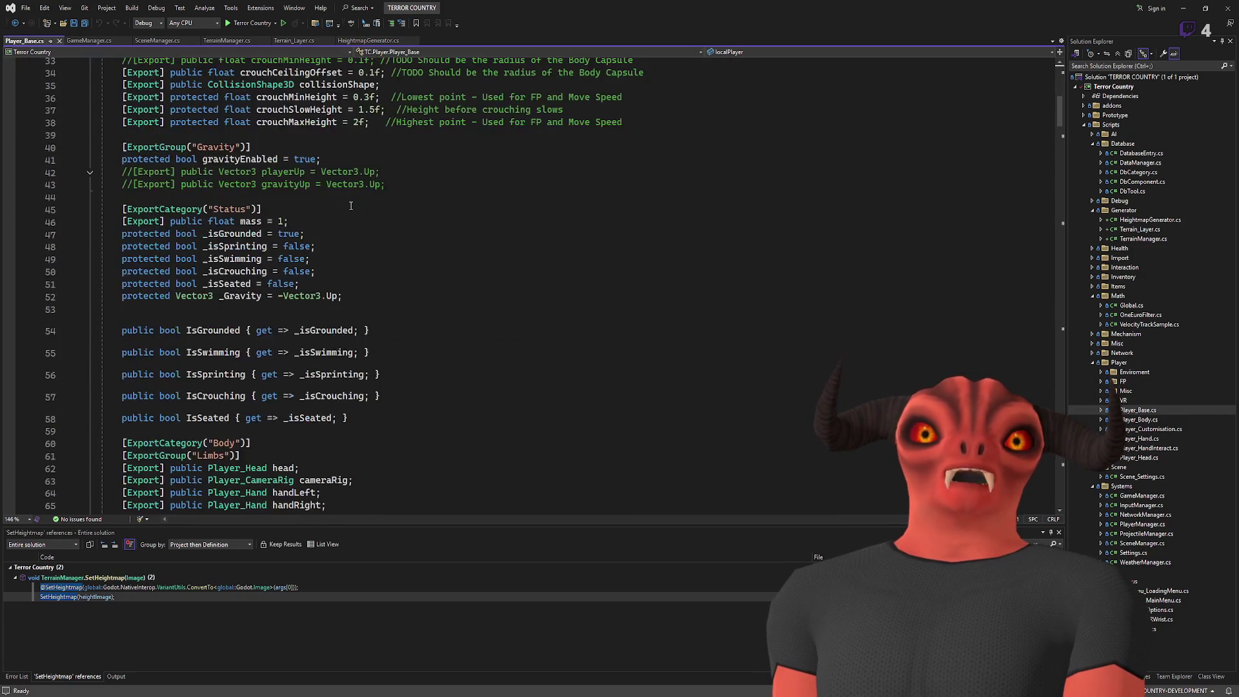
scroll(350, 206, "down", 7)
scroll(350, 205, "down", 5)
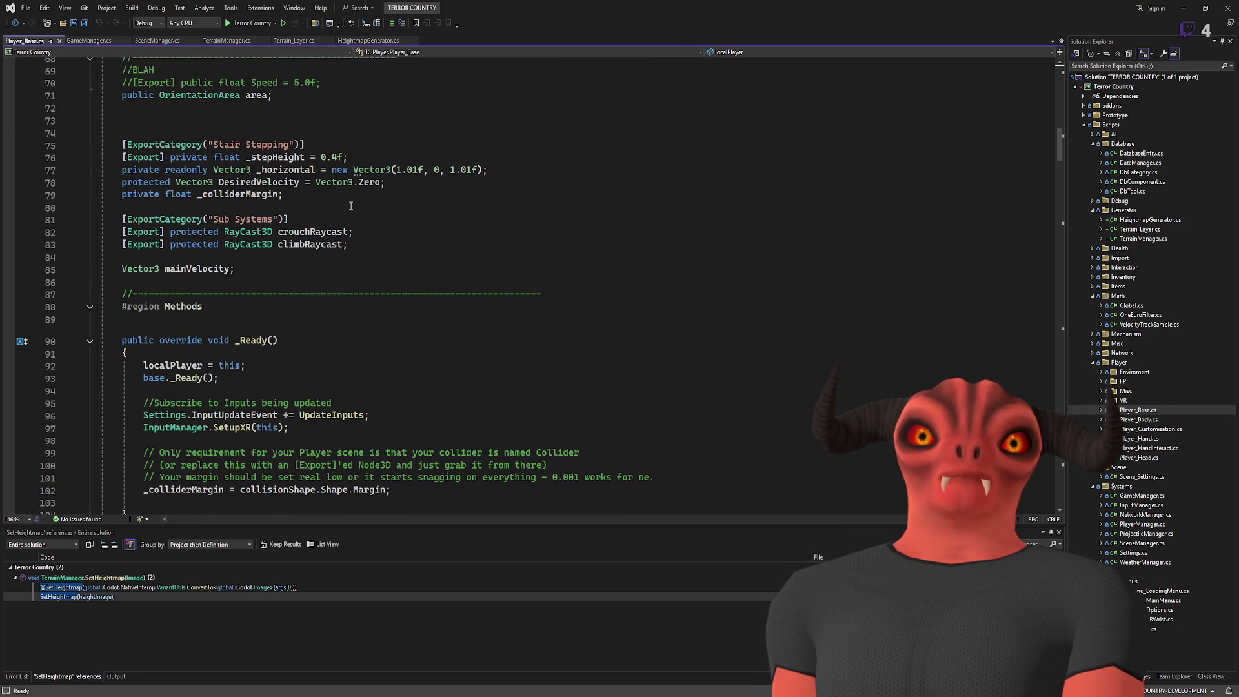
scroll(351, 205, "down", 6)
scroll(381, 219, "up", 20)
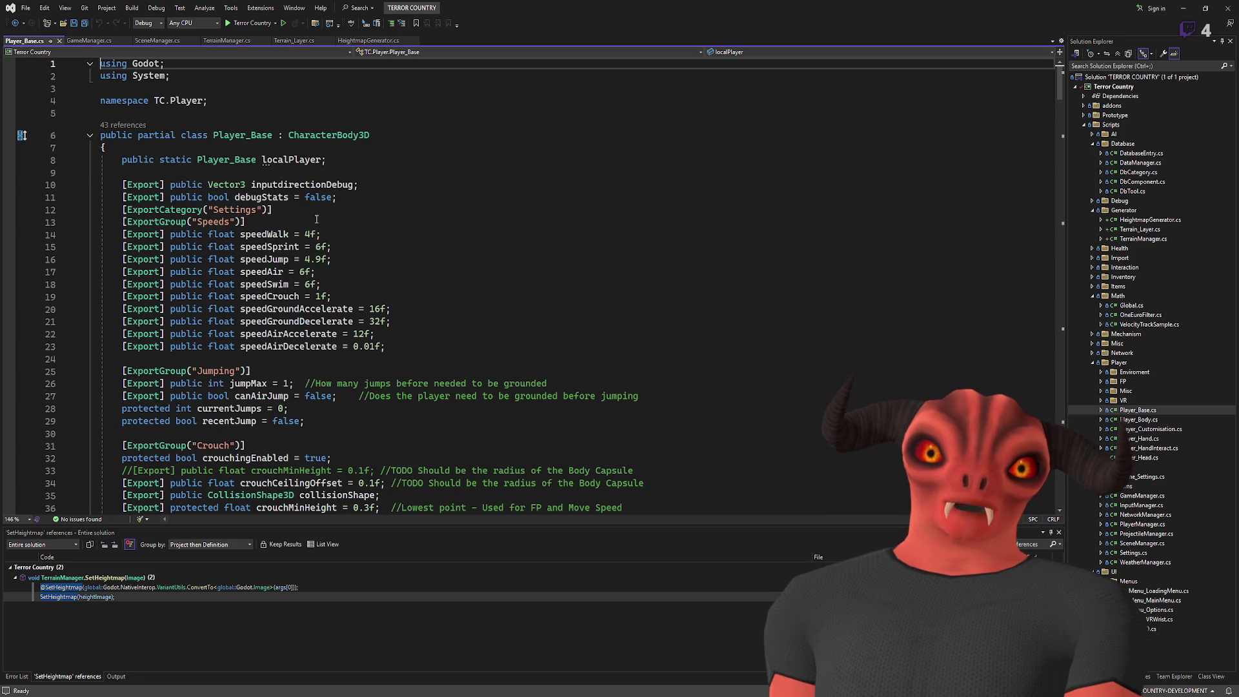
left_click(392, 165)
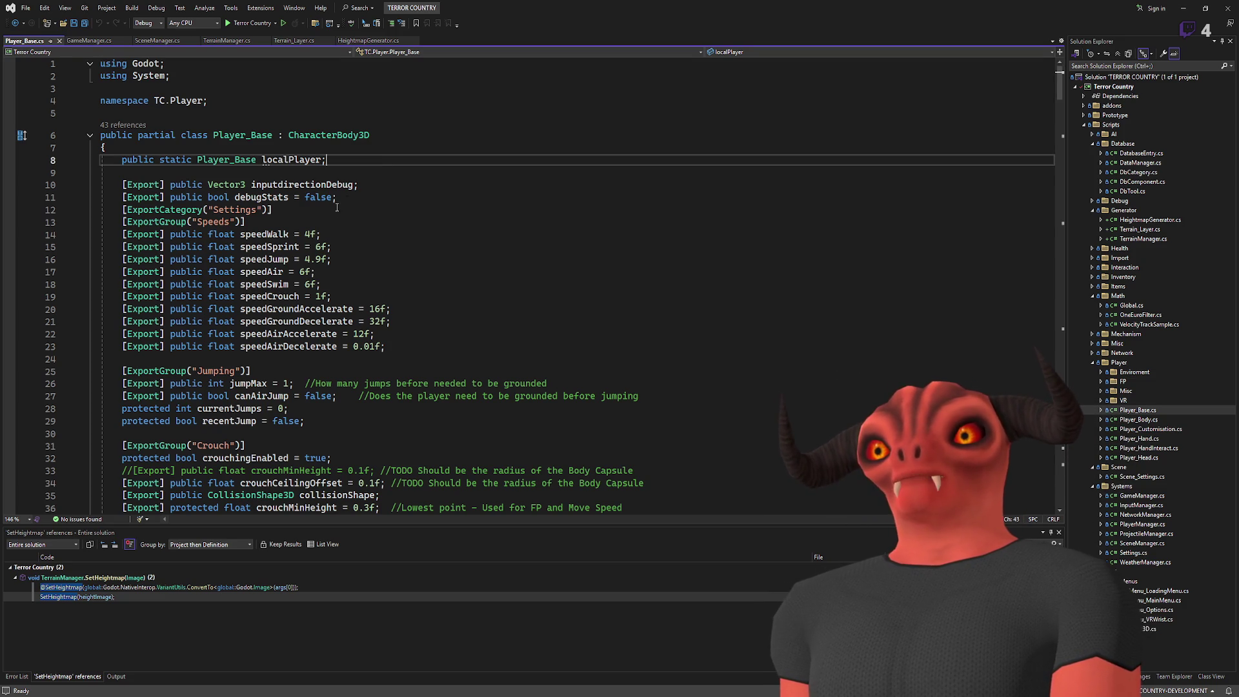
key("Down")
key("Down")
key("Down")
key("shift+Home")
key("ctrl+c")
left_click(406, 168)
key("Return")
key("ctrl+v")
Step: Change it to [ExportGroup("Debug")] and add [Export] private bool debugMode = false; beneath it
double_click(164, 184)
type("Expor")
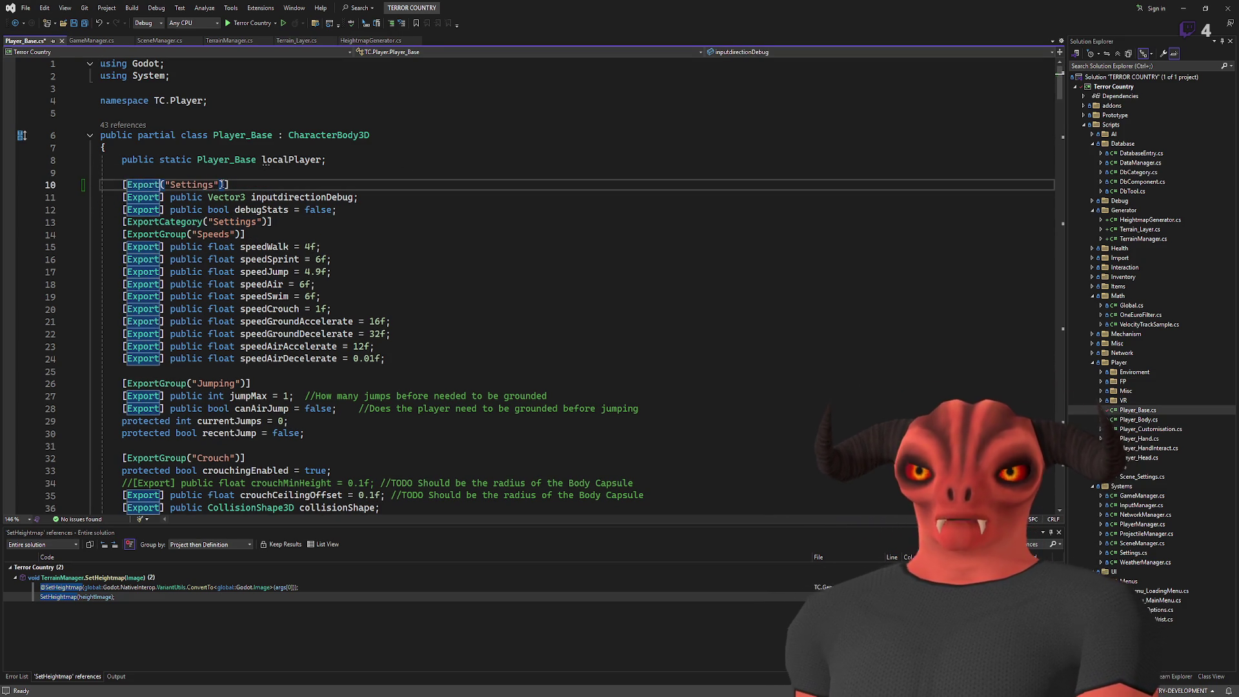
type("tGroup")
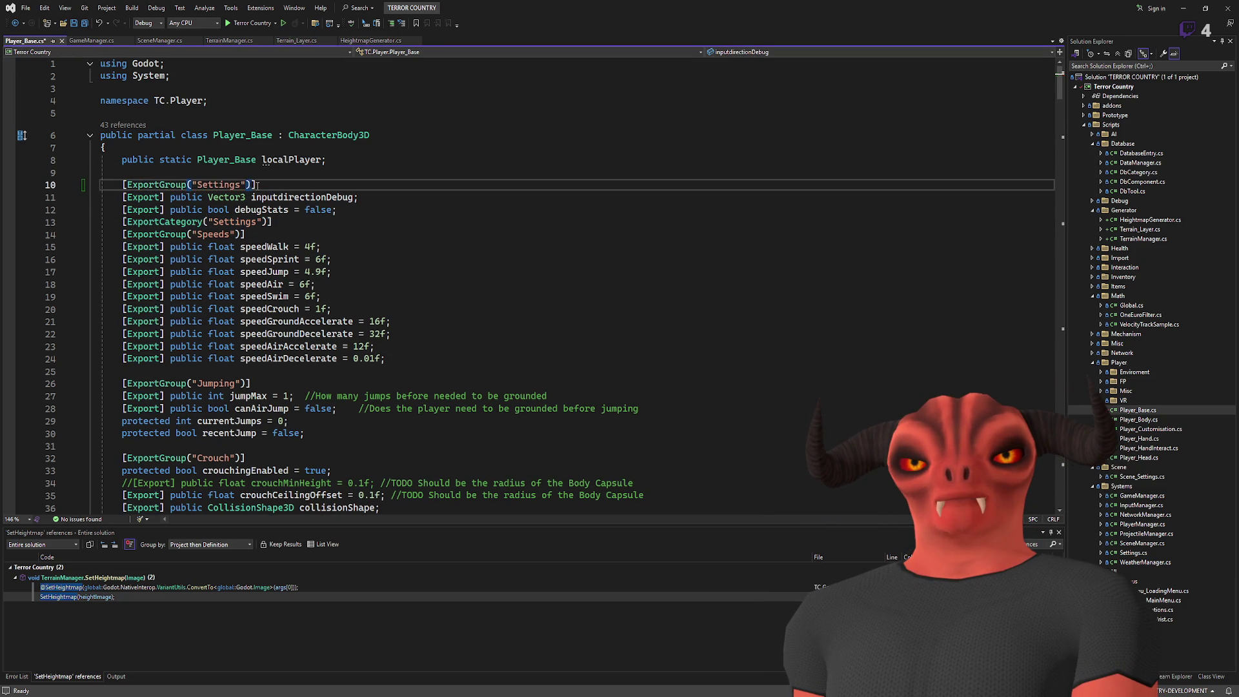
double_click(221, 185)
type("Debu")
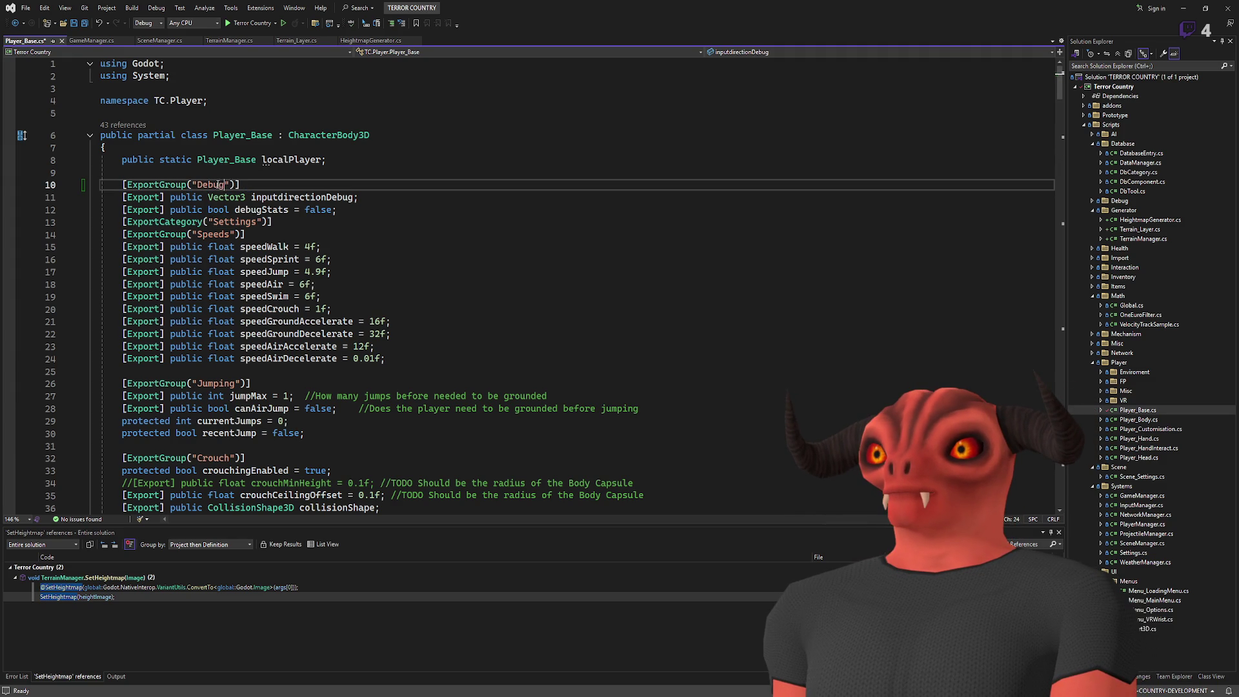
key("Return")
type("[Export] private bool debug")
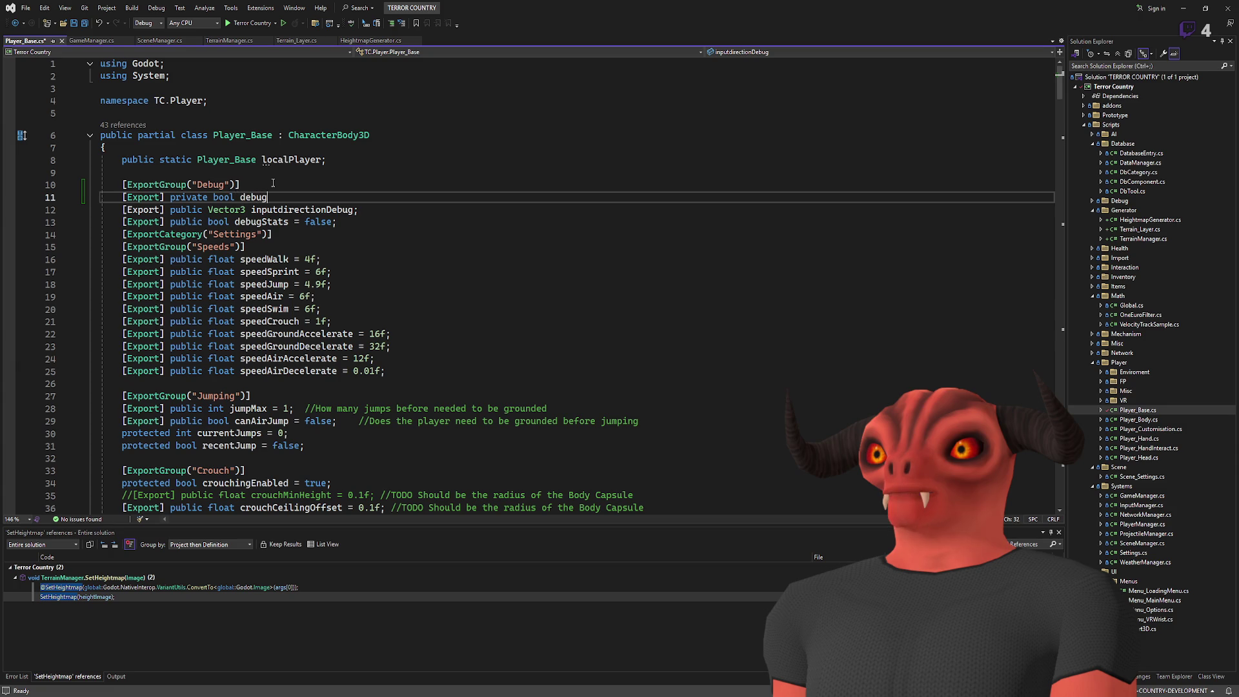
type("Mode")
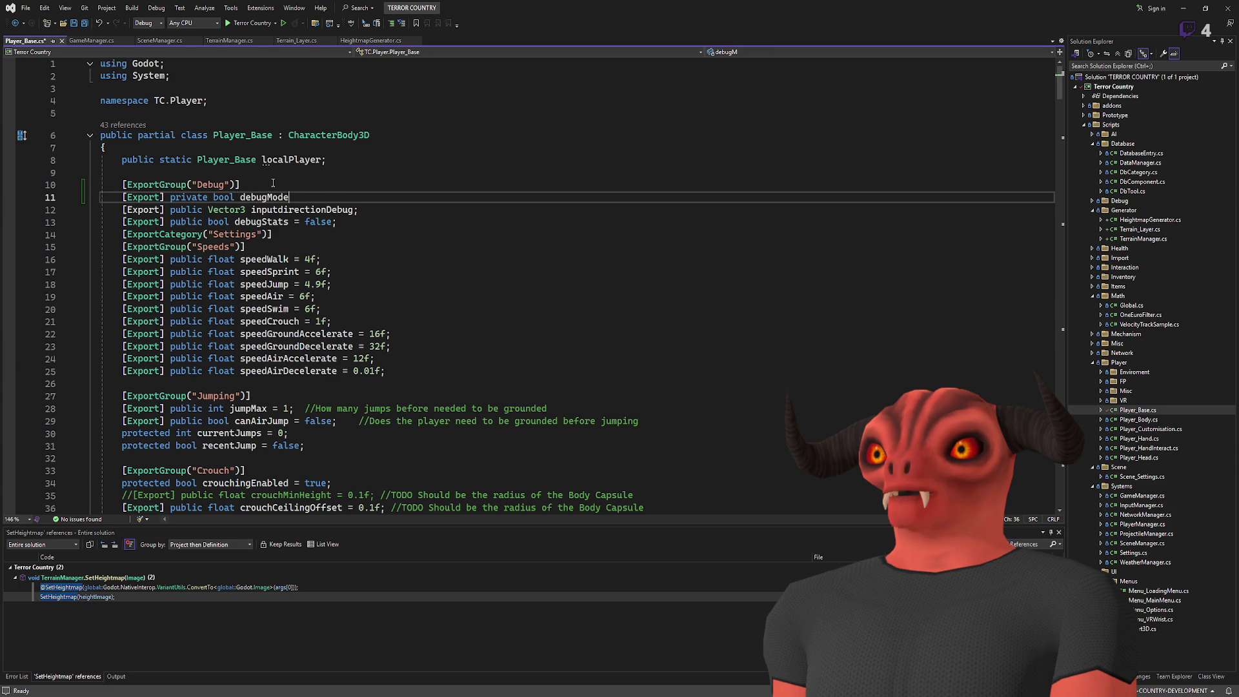
left_click(271, 208)
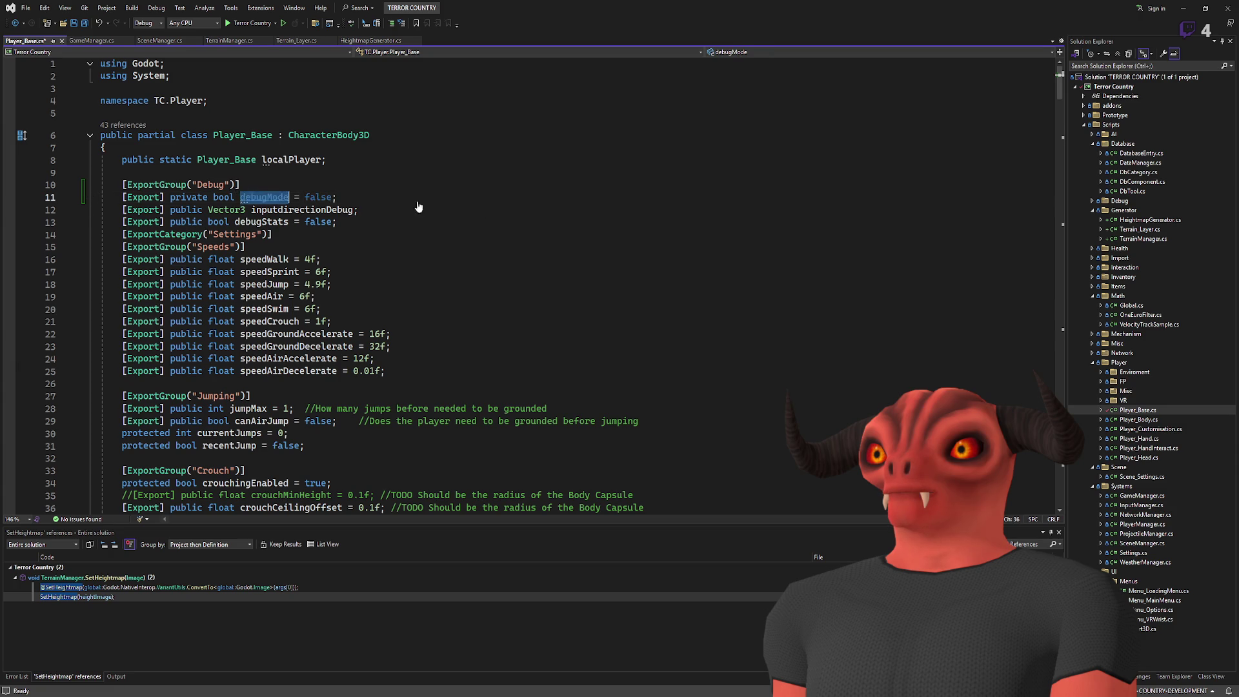
scroll(466, 247, "down", 19)
scroll(466, 248, "down", 7)
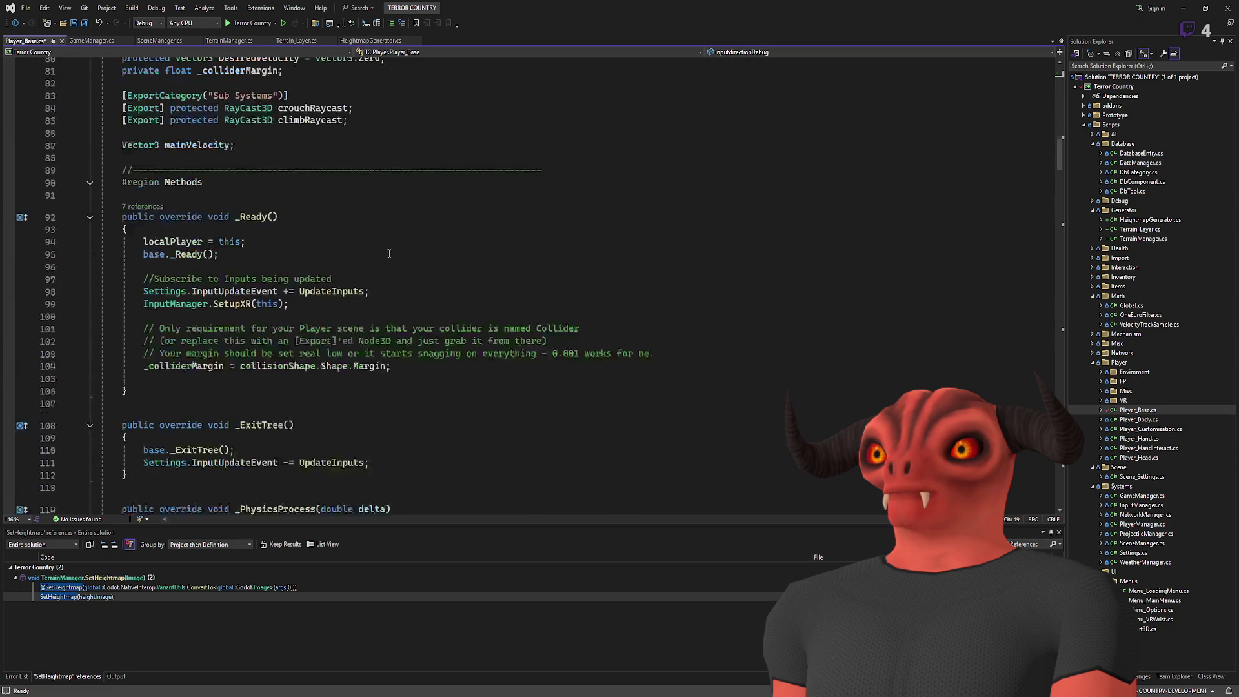
Step: At the end of _Ready, add an if (debugMode) block that sets jumpMax = 99999
left_click(528, 381)
key("Return")
type("debugMode")
key("Return")
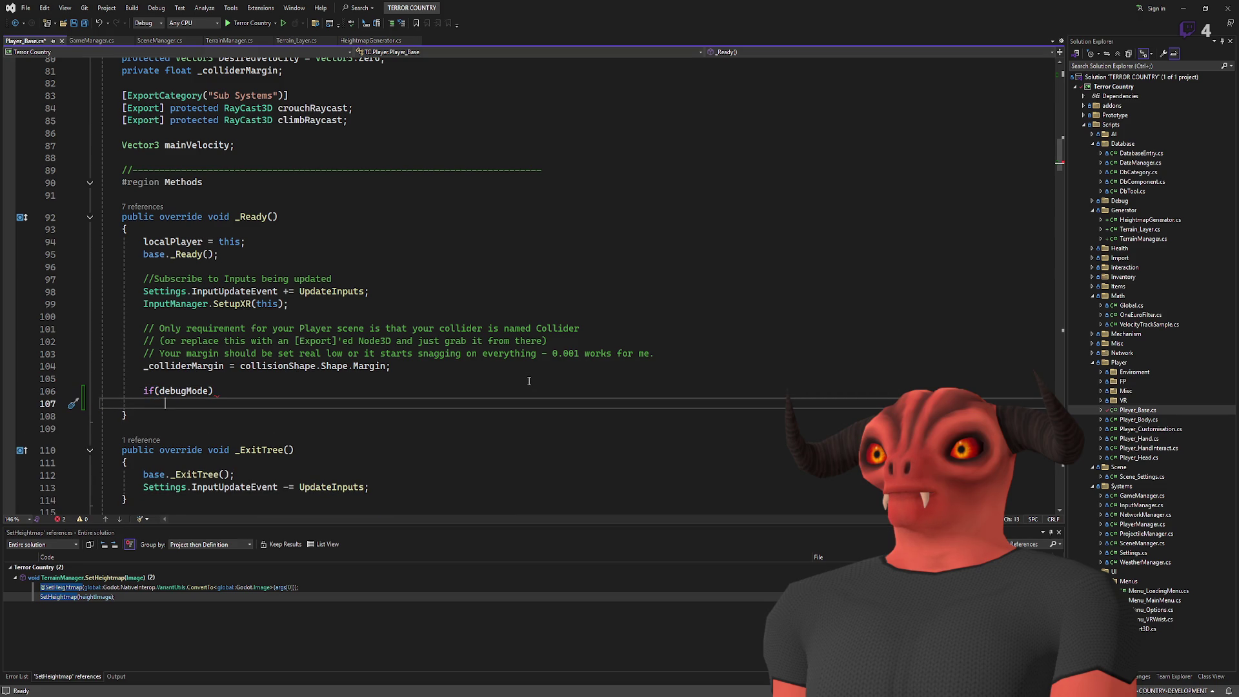
type("jumpMax = 999")
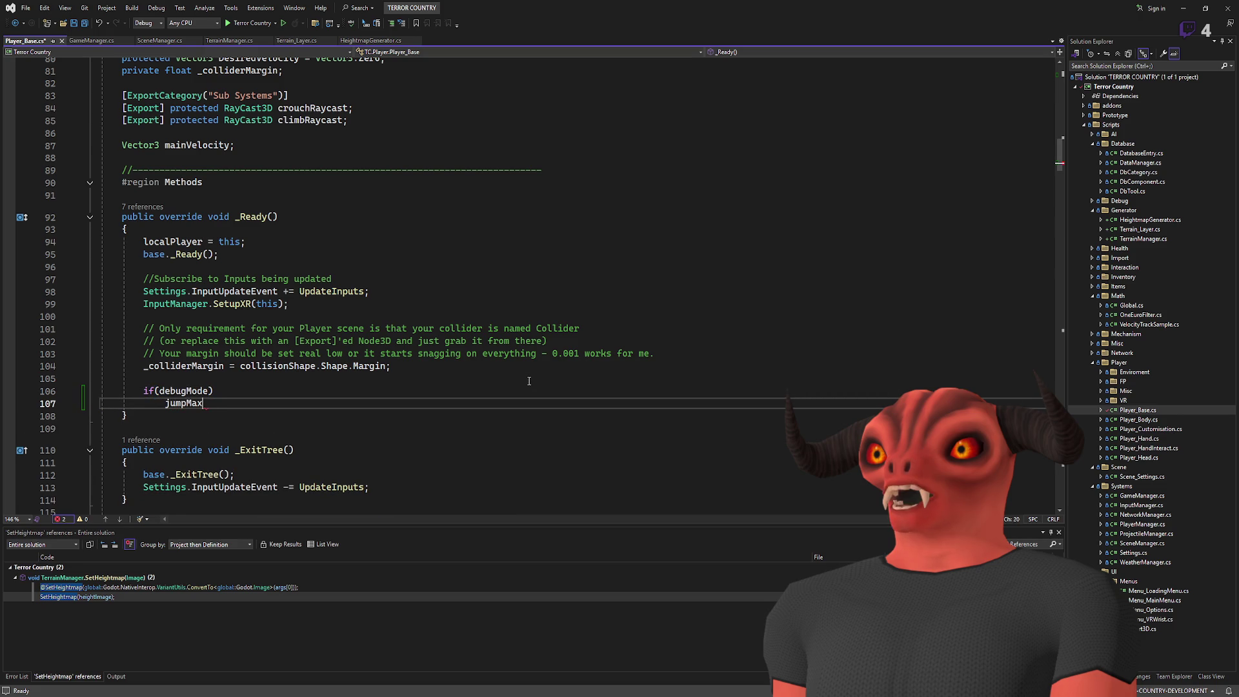
type("99;")
key("Return")
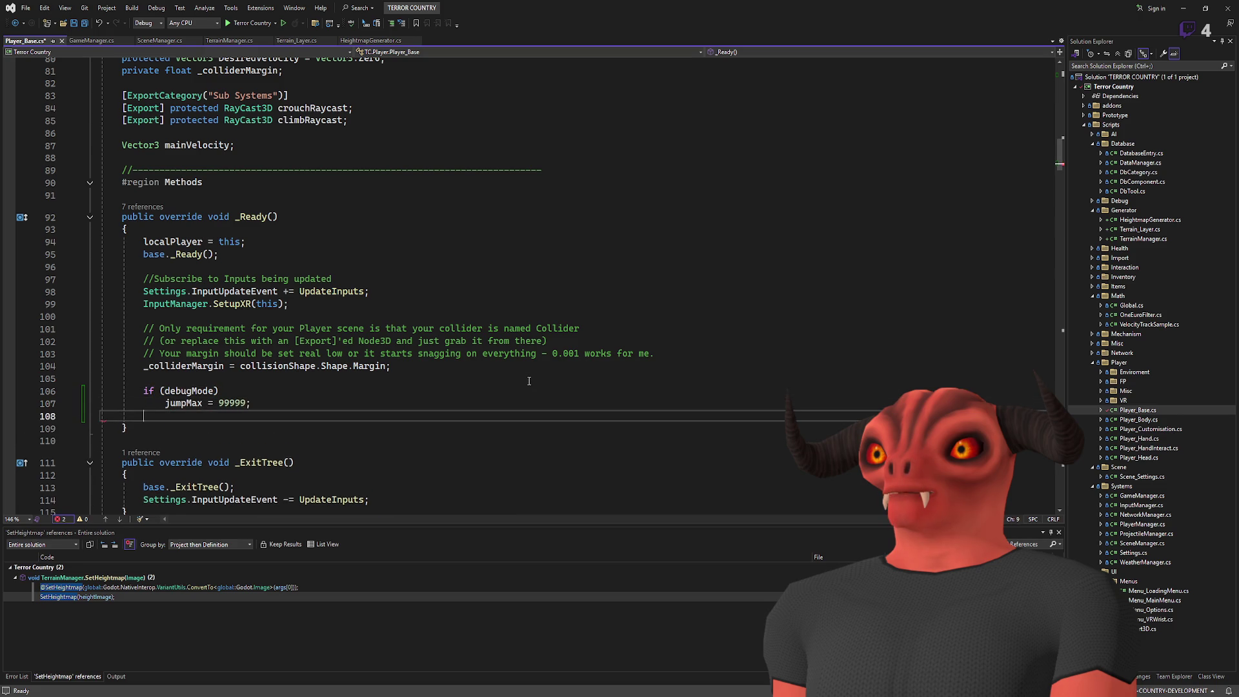
key("BackSpace")
key("Up")
key("Return")
type("{")
key("Return")
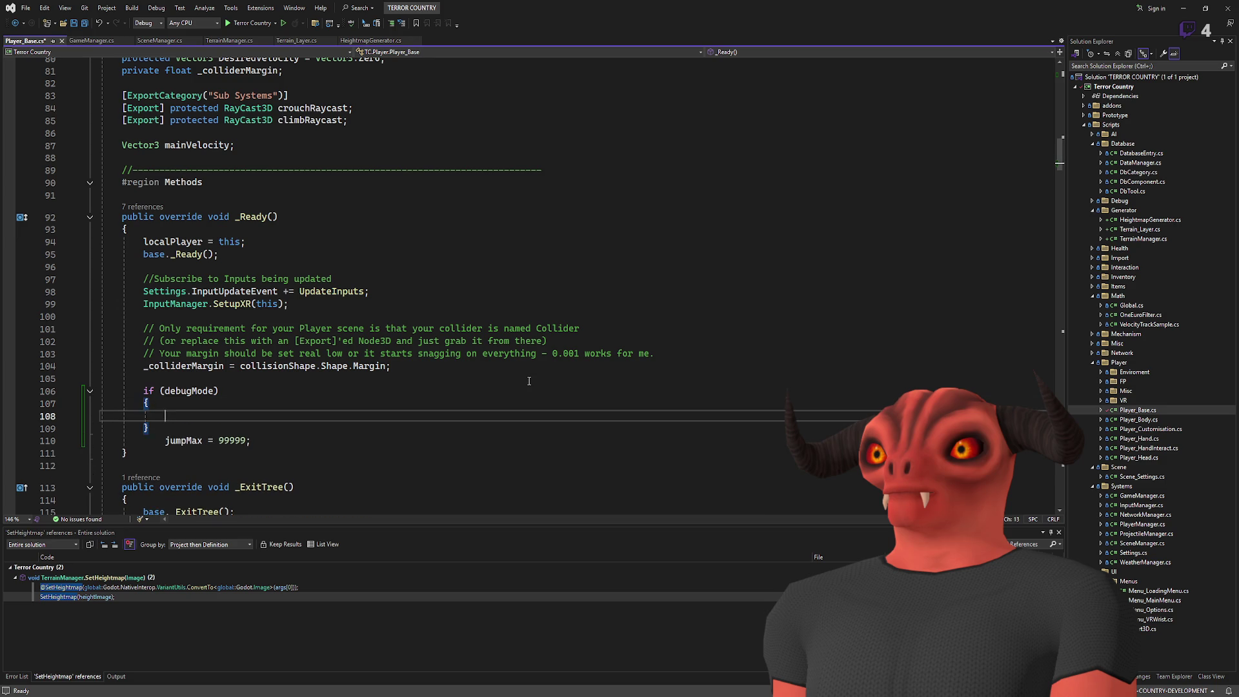
key("Down")
key("Down")
key("ctrl+x")
key("Up")
key("Up")
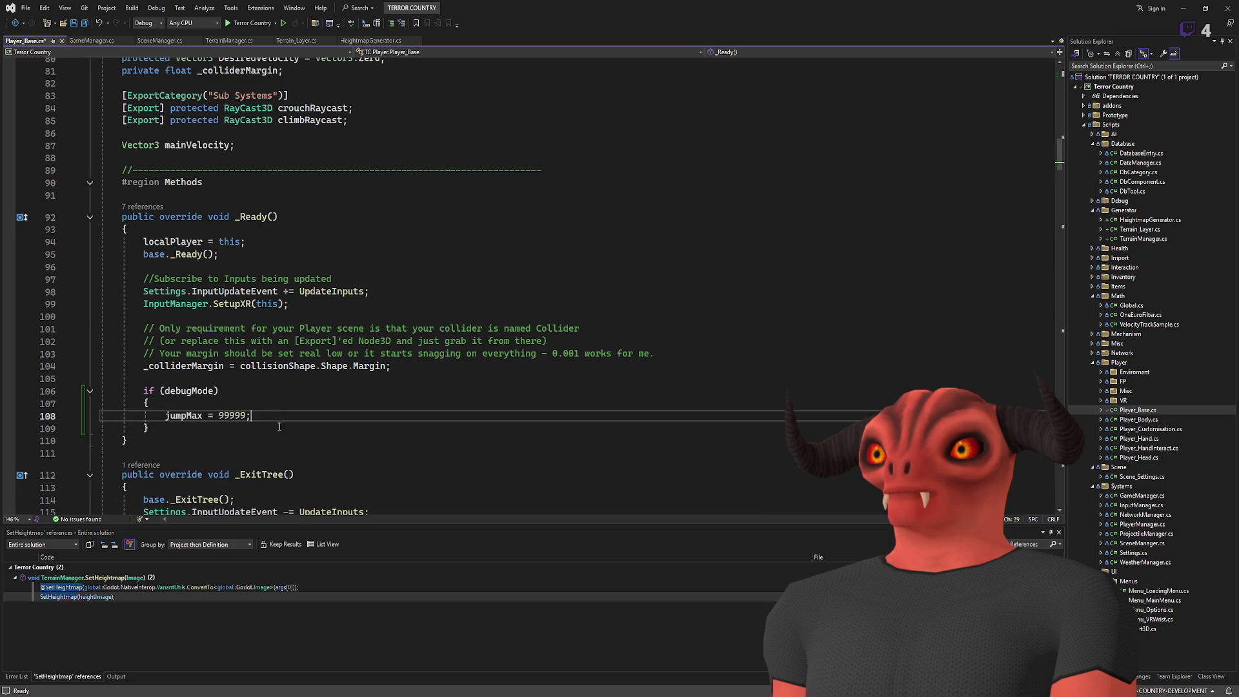
key("ctrl+v")
Step: Add speedSprint = 20f after speedAir = 50f in the debug block and save Player_Base.cs
scroll(309, 393, "up", 20)
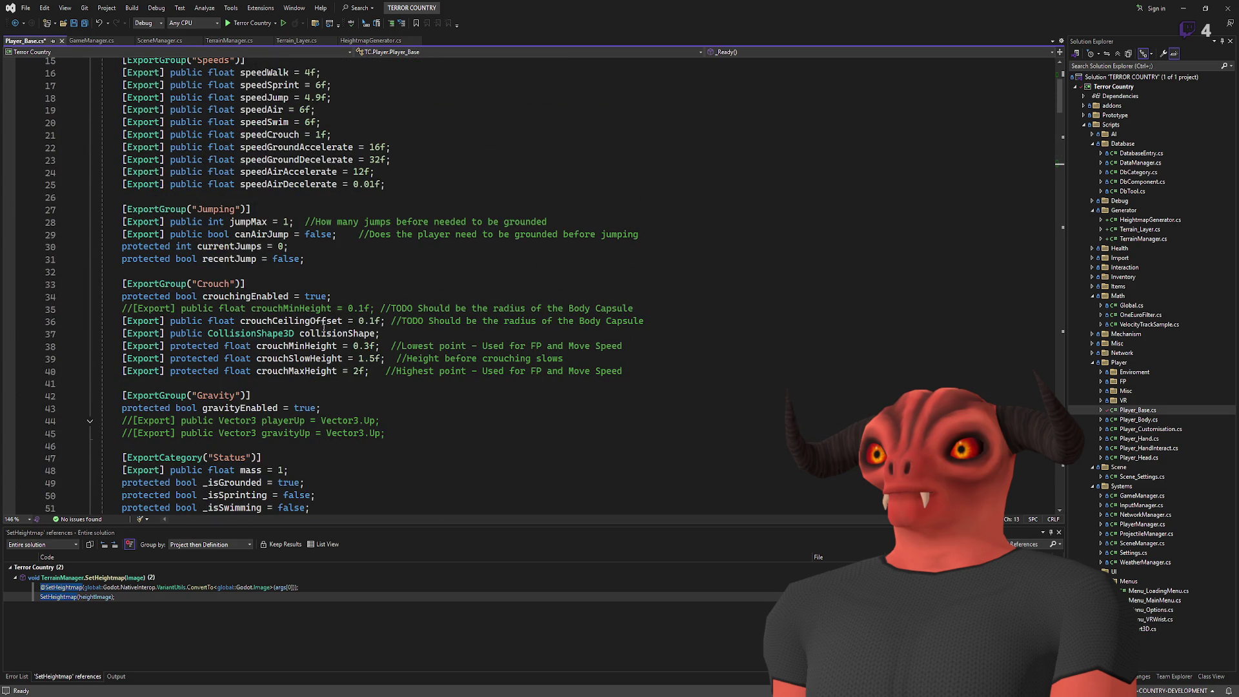
double_click(277, 108)
scroll(378, 321, "down", 20)
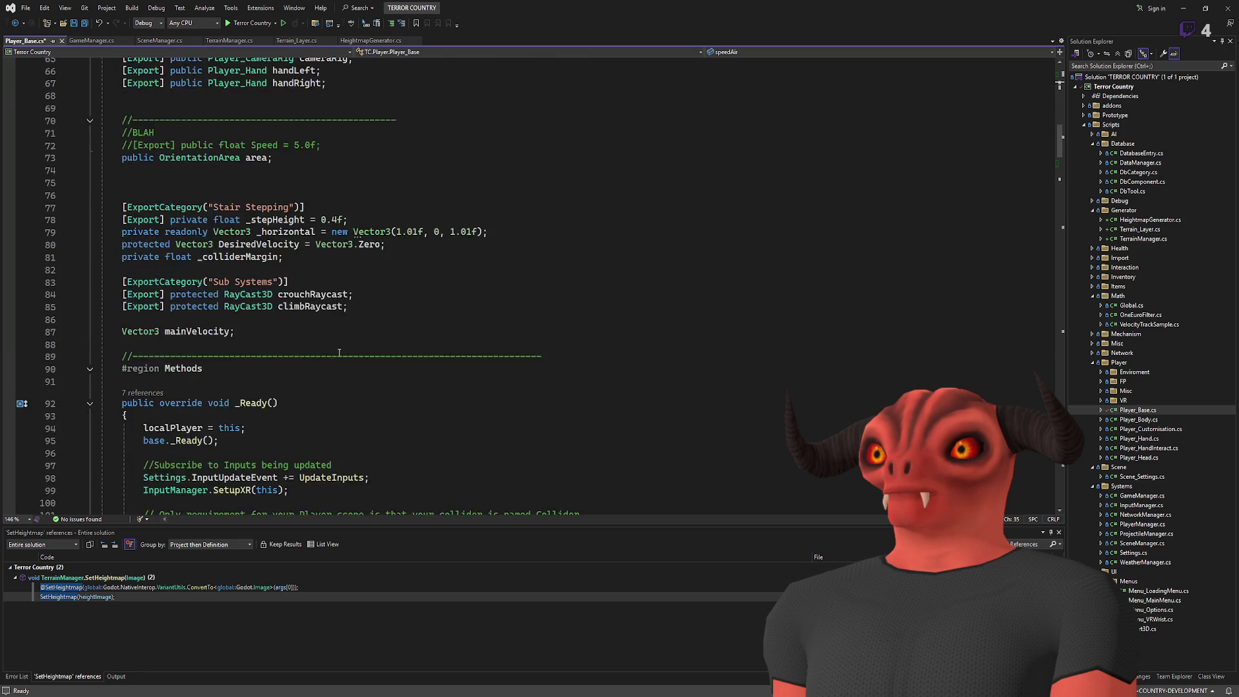
left_click(206, 352)
type("speedAir = 50f;")
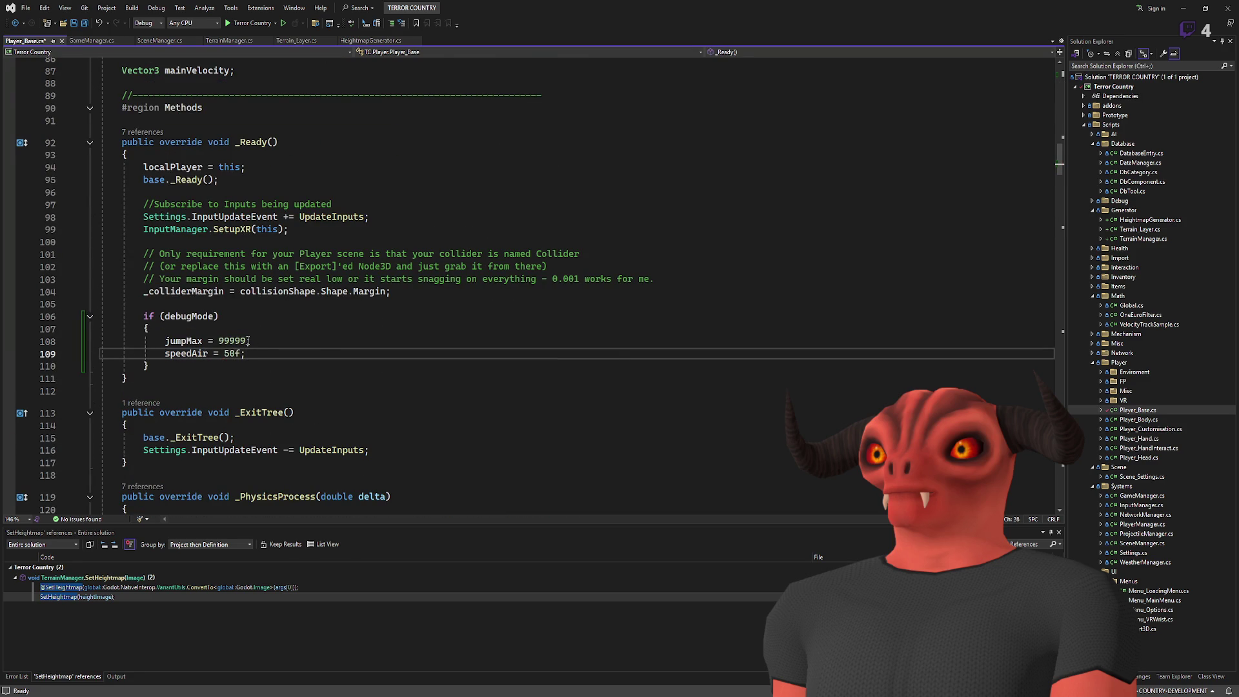
scroll(247, 341, "up", 5)
key("Return")
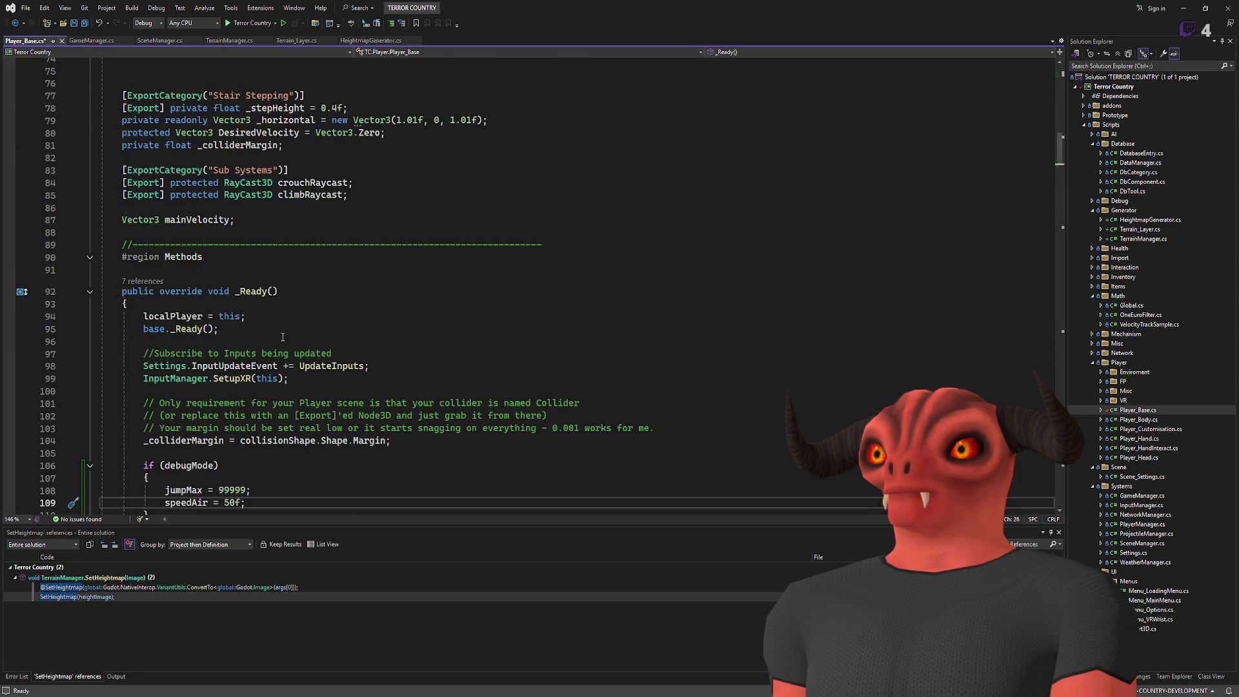
type("speedSprint")
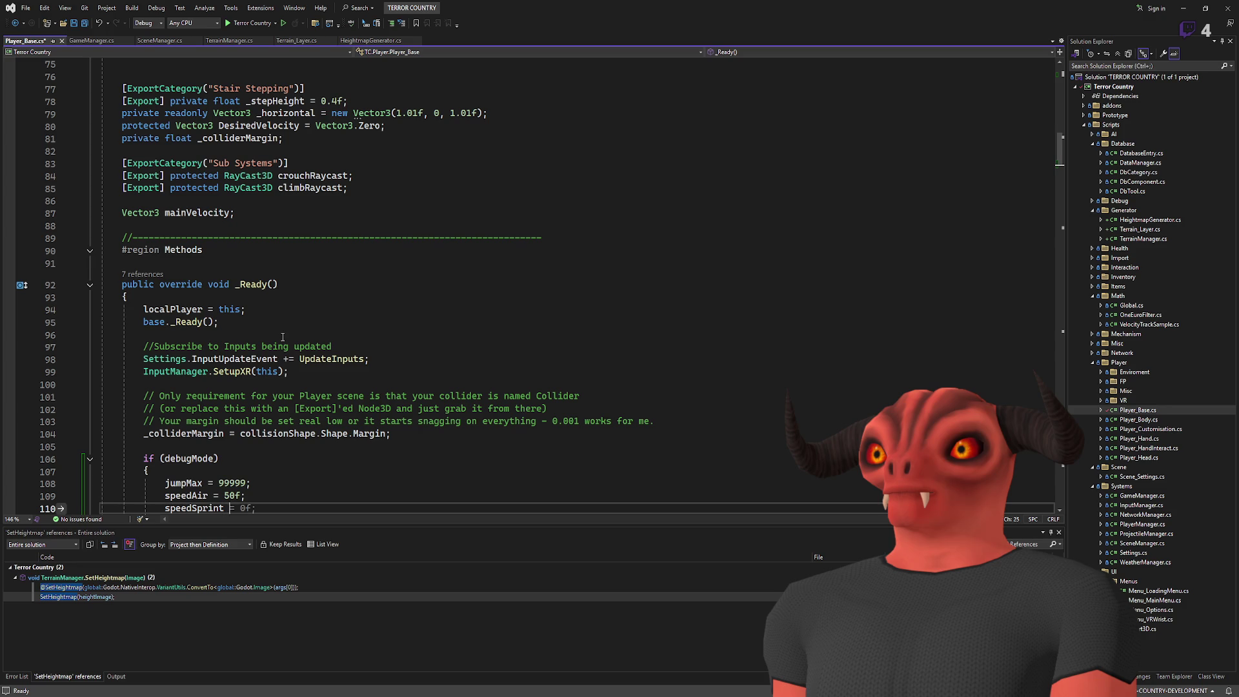
key("ctrl+s")
scroll(472, 277, "down", 6)
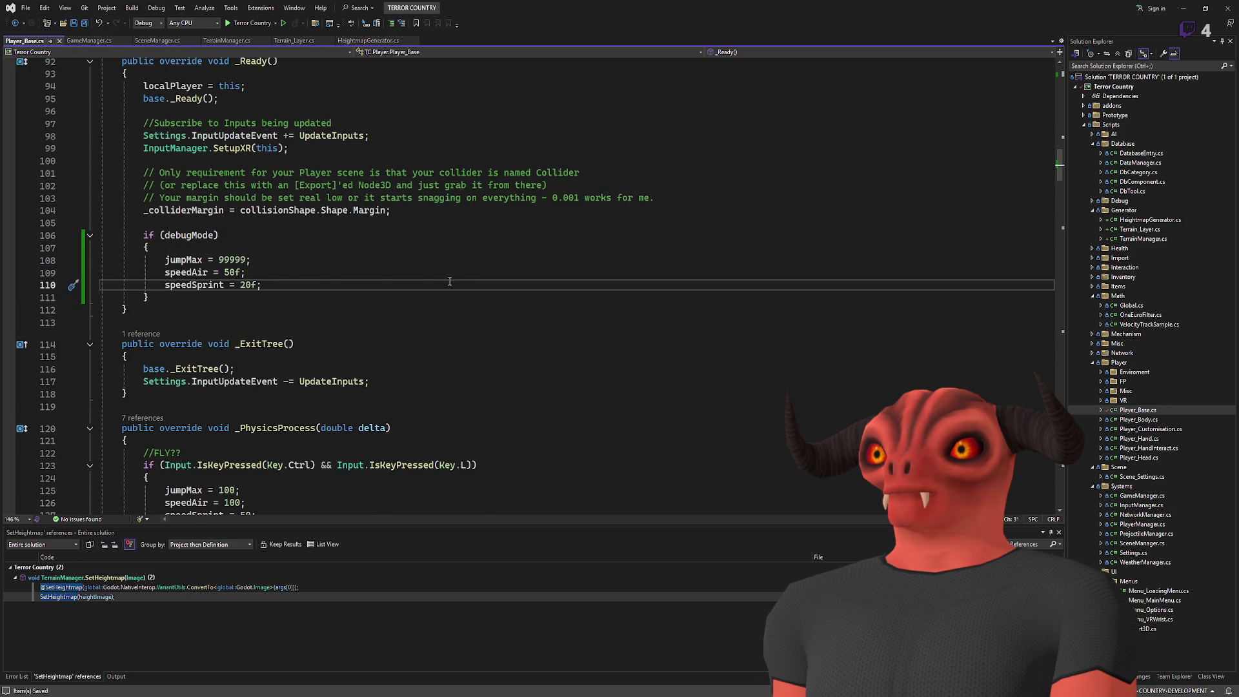
scroll(450, 282, "up", 2)
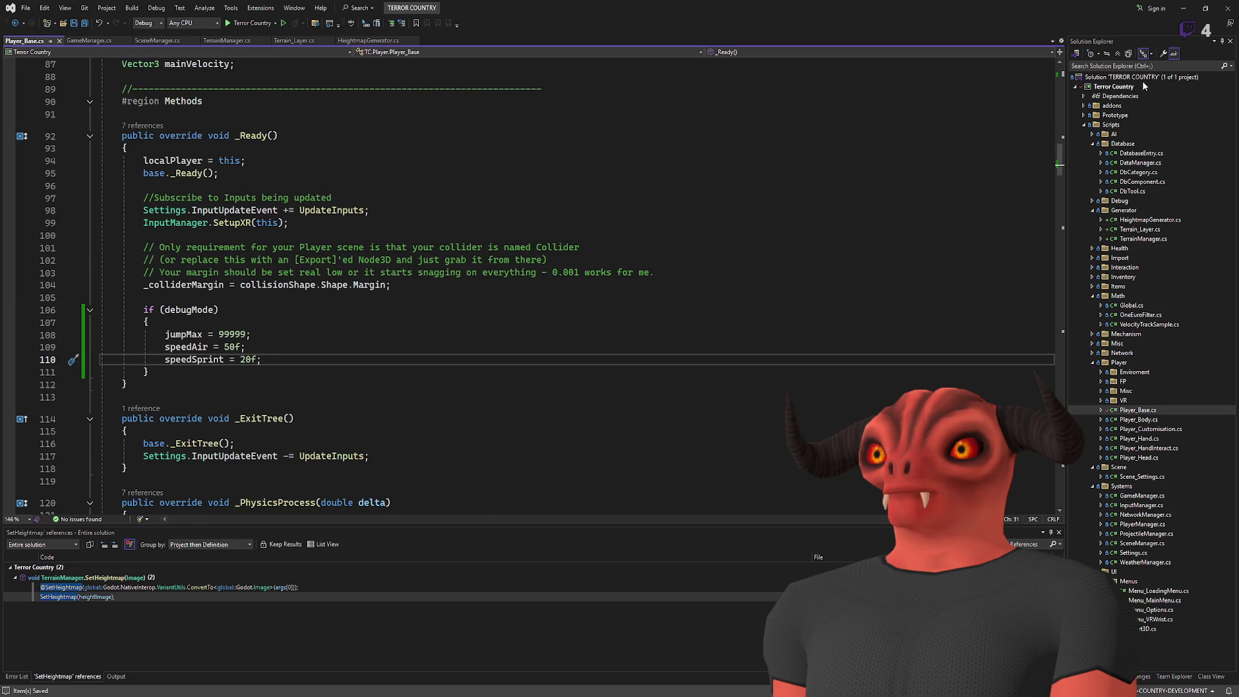
left_click(1185, 8)
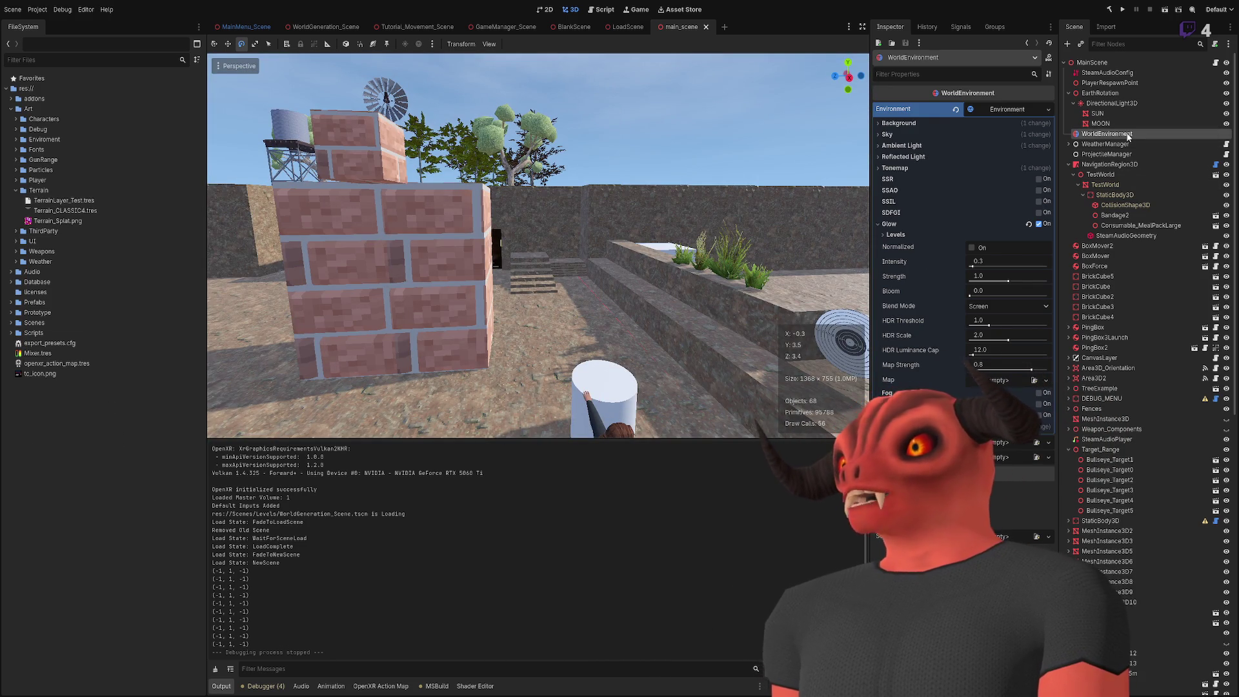
Step: After the .NET rebuild, check the Debugger errors and output log, then open WorldGeneration_Scene
left_click(262, 686)
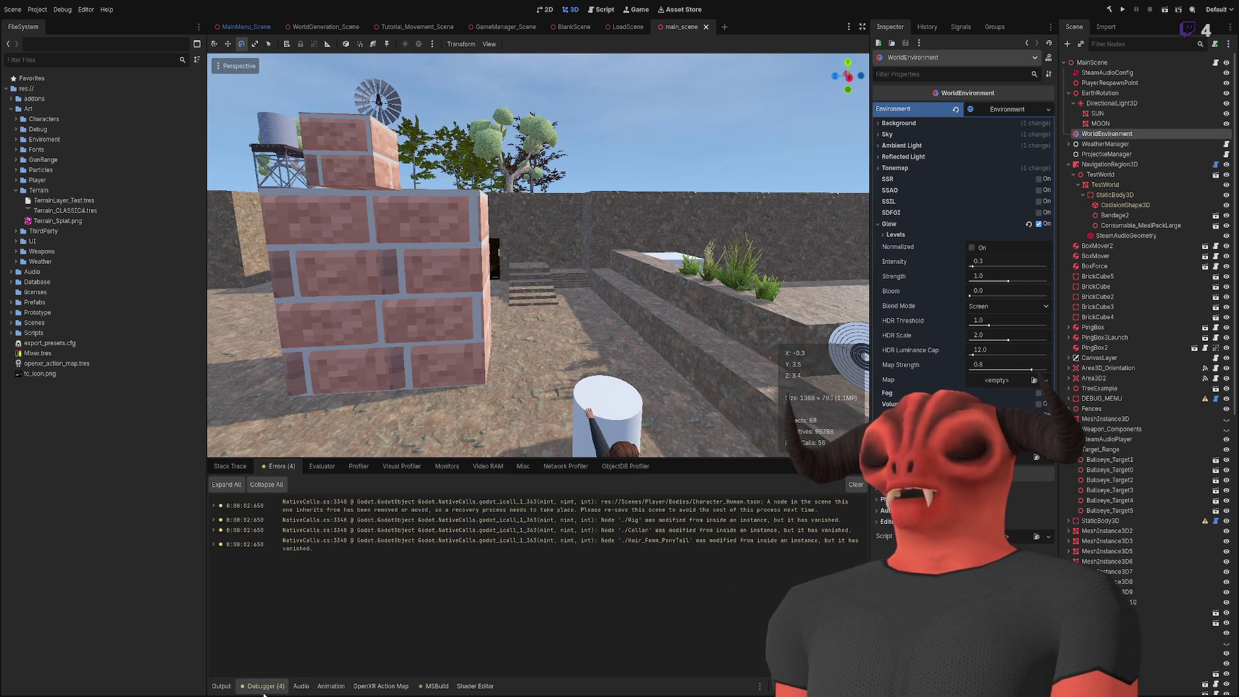
left_click(222, 686)
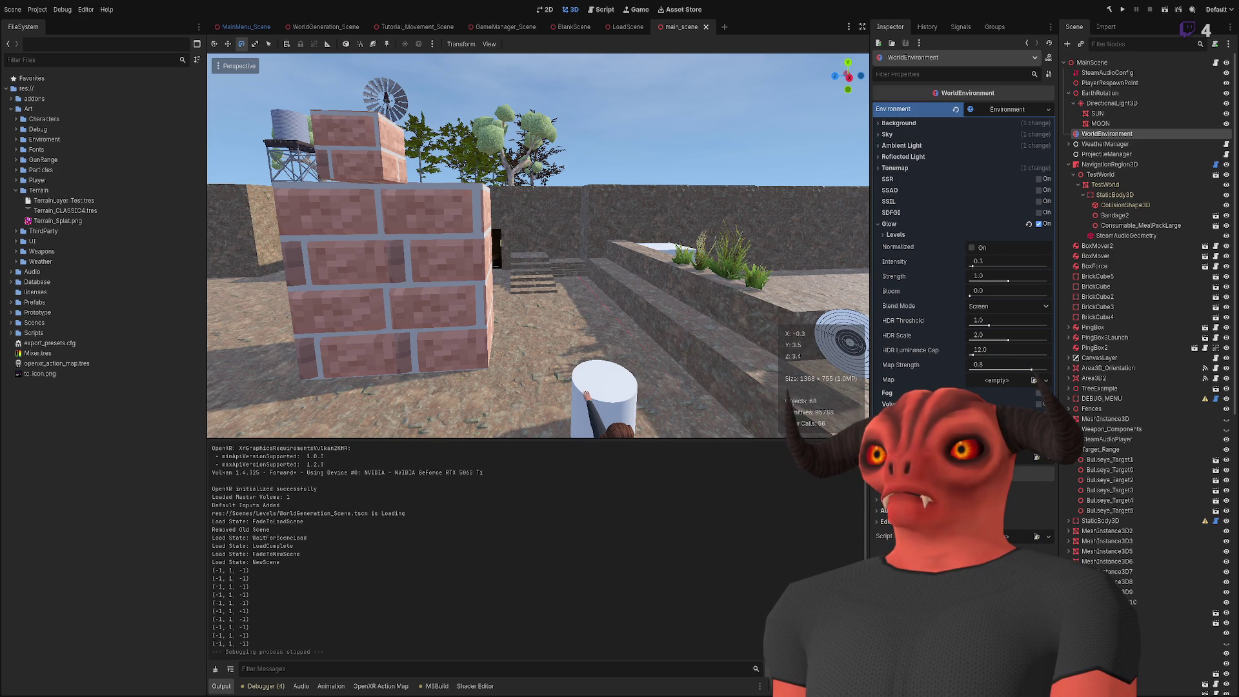
key("alt+Tab")
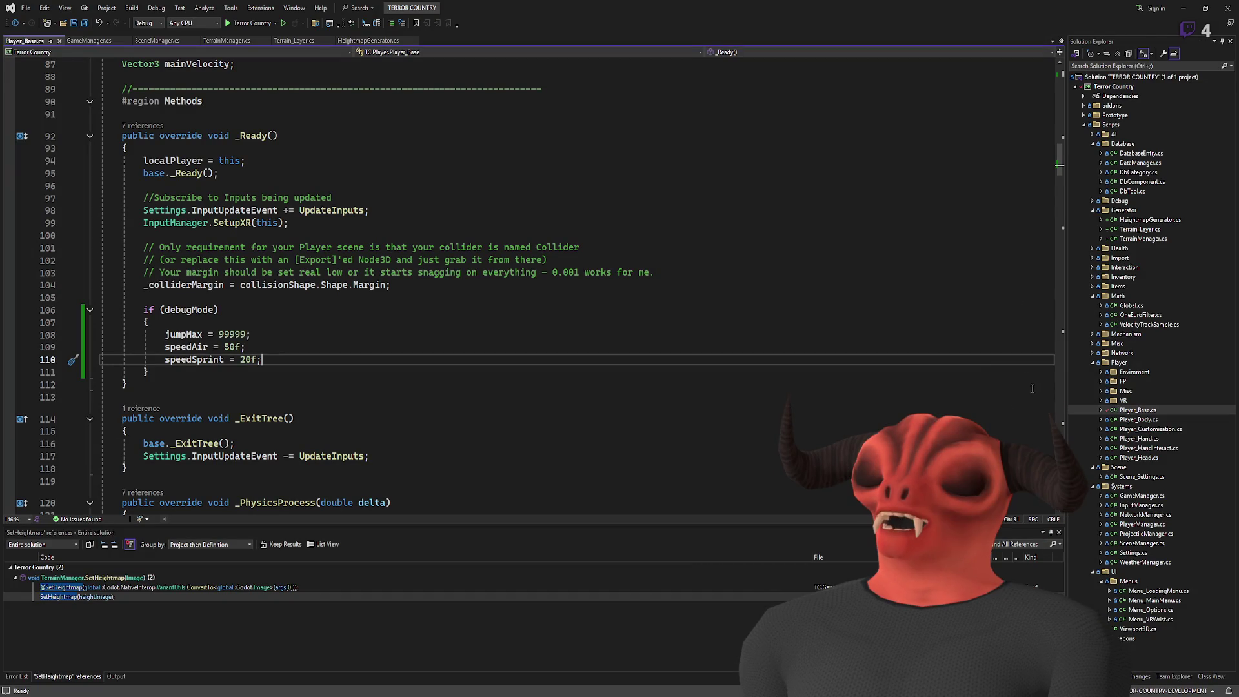
key("alt+Tab")
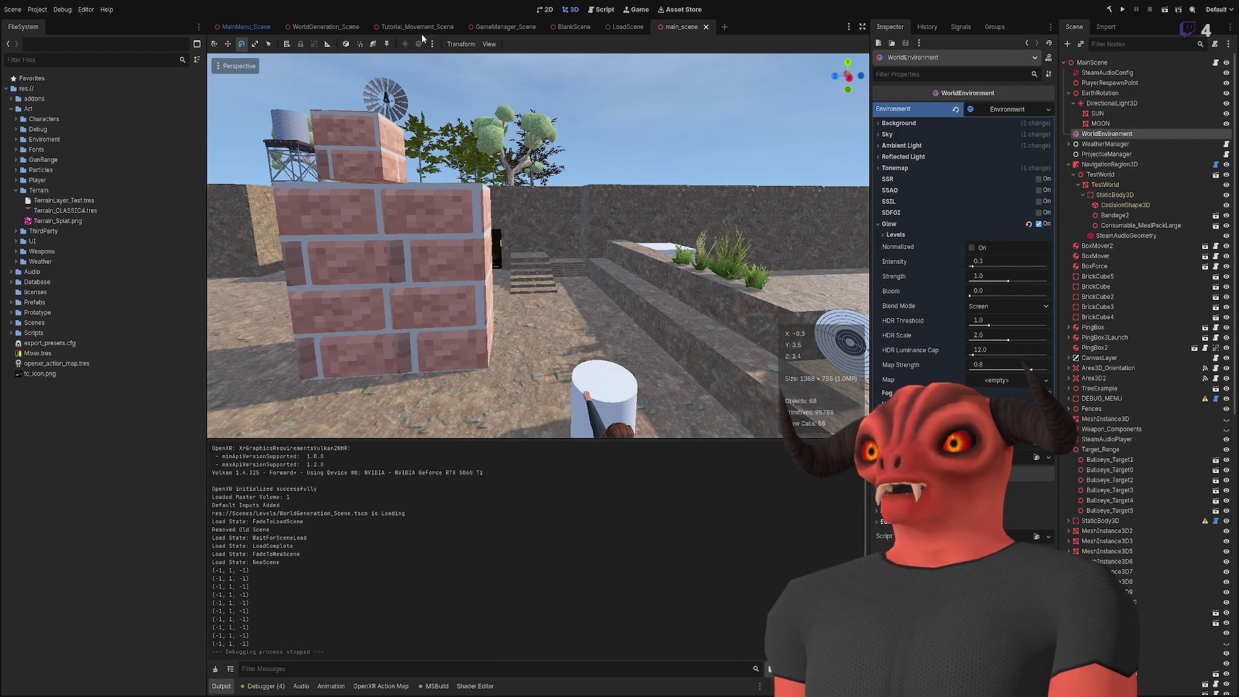
left_click(323, 27)
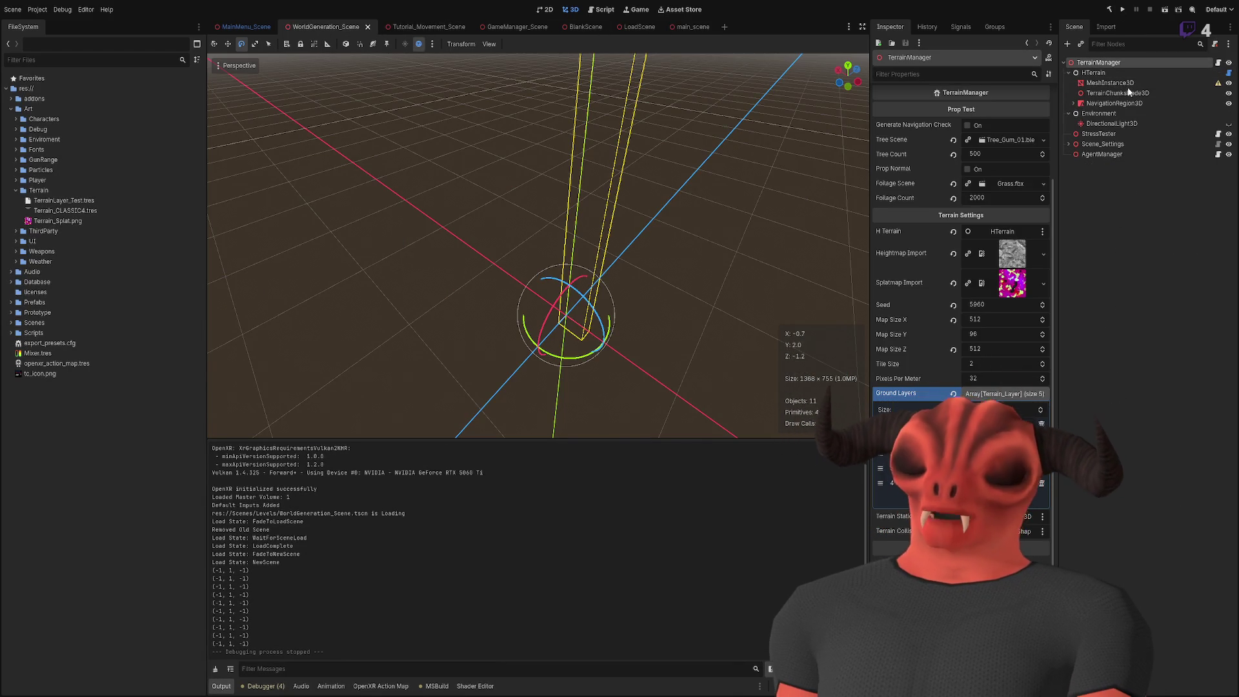
Step: Add a WorldEnvironment node with a new Environment whose background mode is Sky
key("ctrl+v")
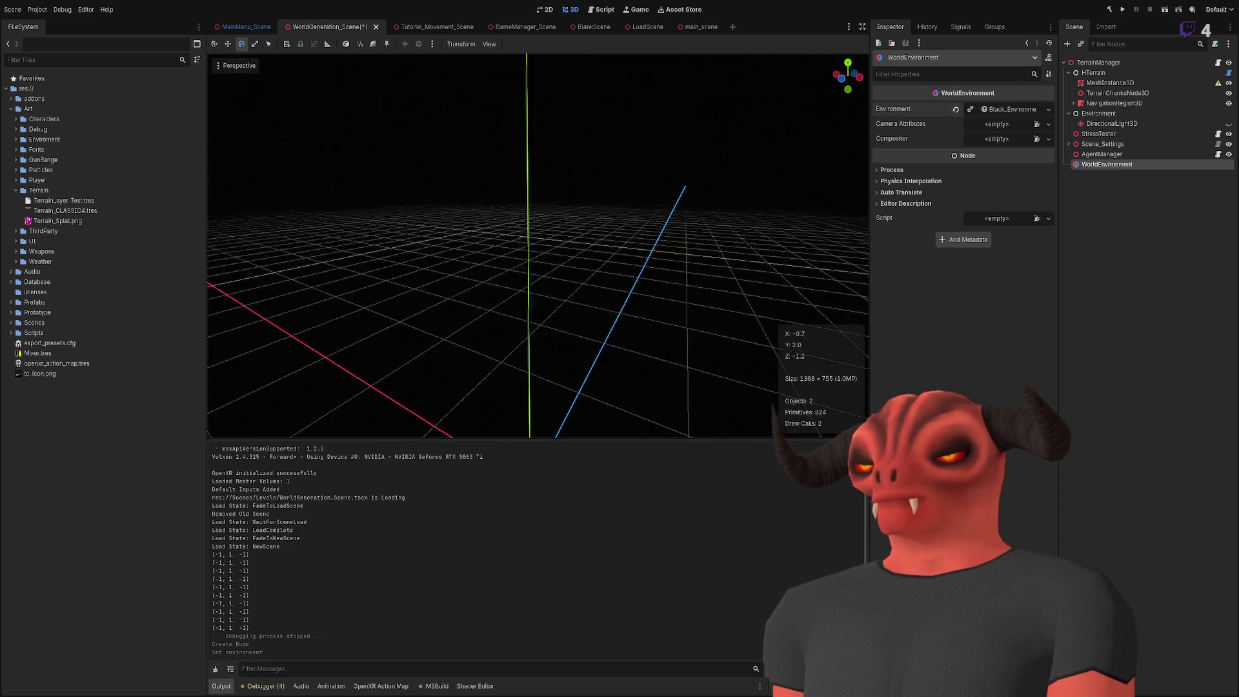
key("ctrl+z")
left_click(1012, 111)
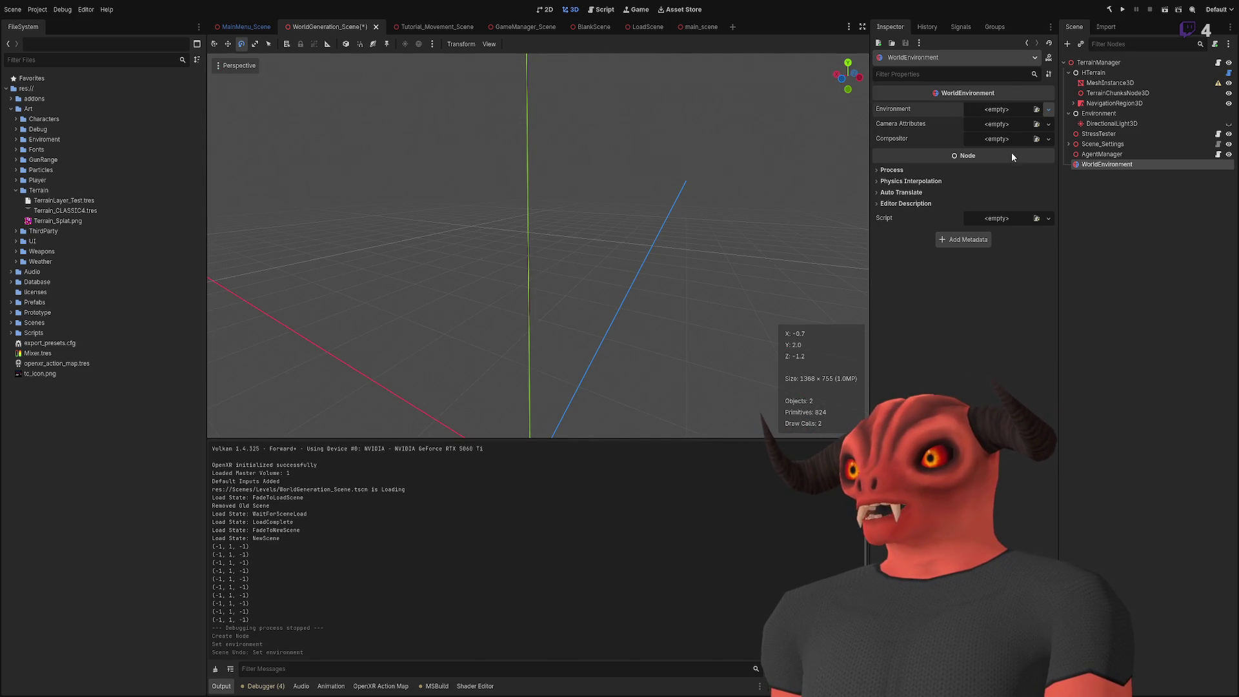
left_click(1012, 138)
left_click(998, 110)
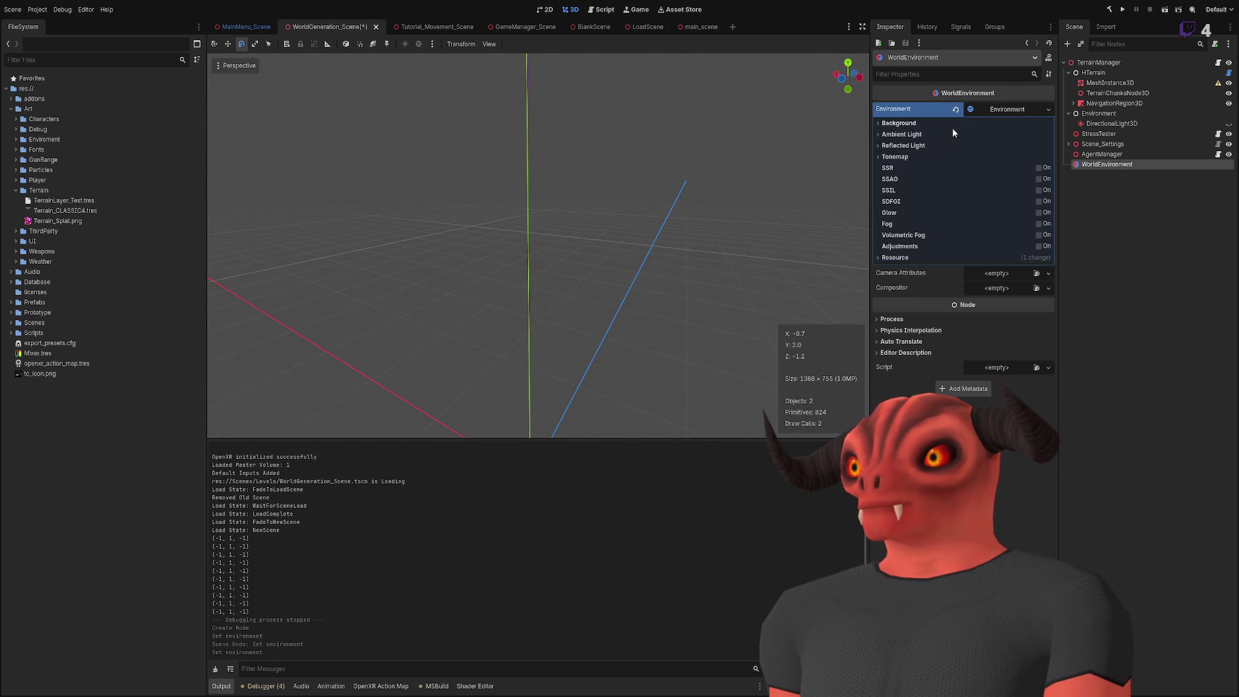
left_click(1008, 137)
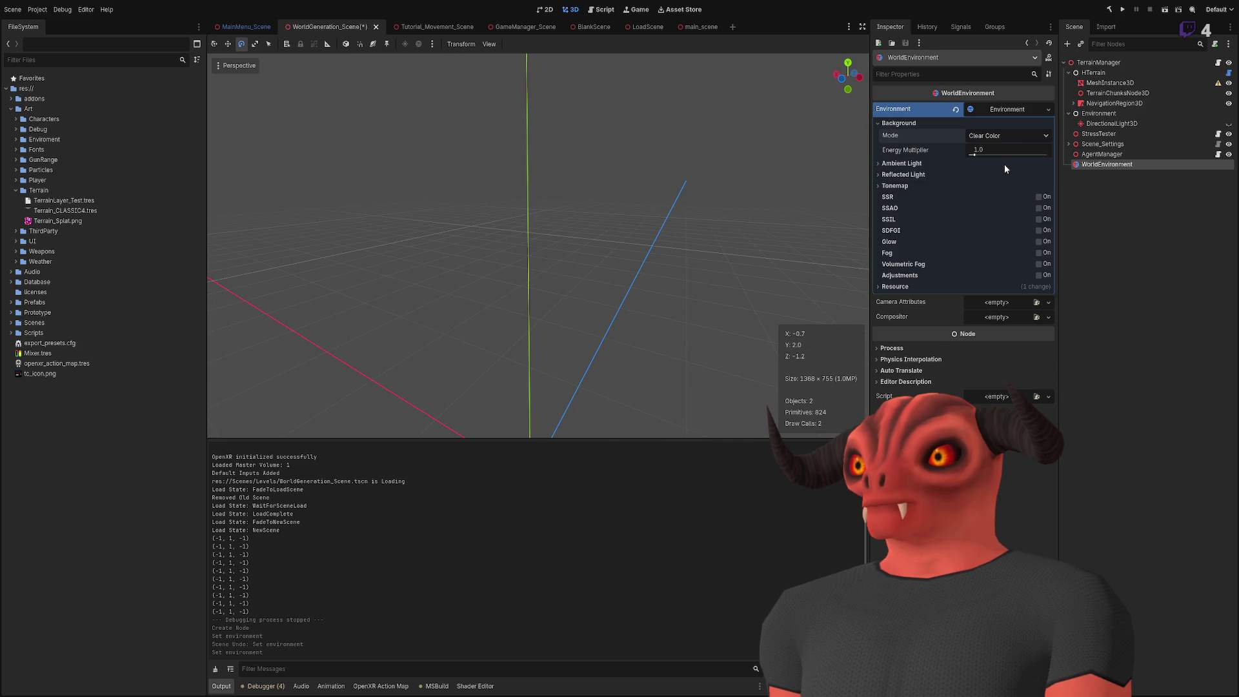
left_click(1004, 164)
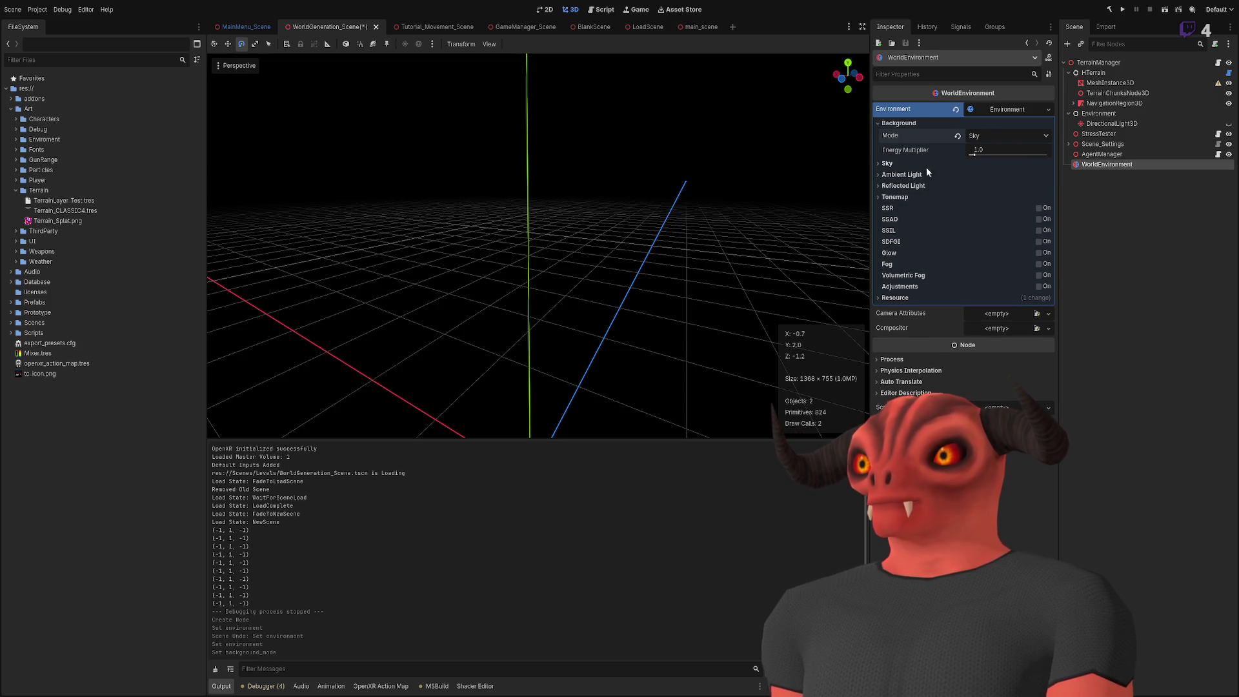
Step: Create a Sky resource with a PanoramaSkyMaterial, then discard that Sky
left_click(911, 165)
left_click(994, 176)
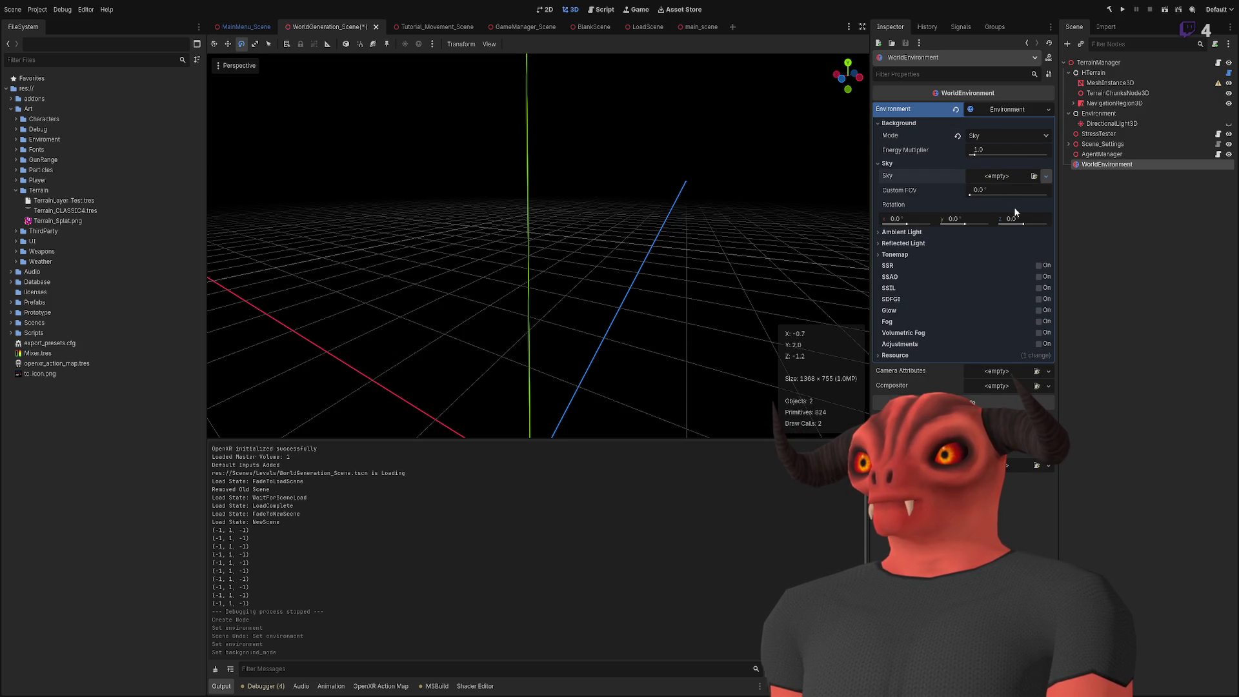
left_click(1016, 212)
left_click(1006, 176)
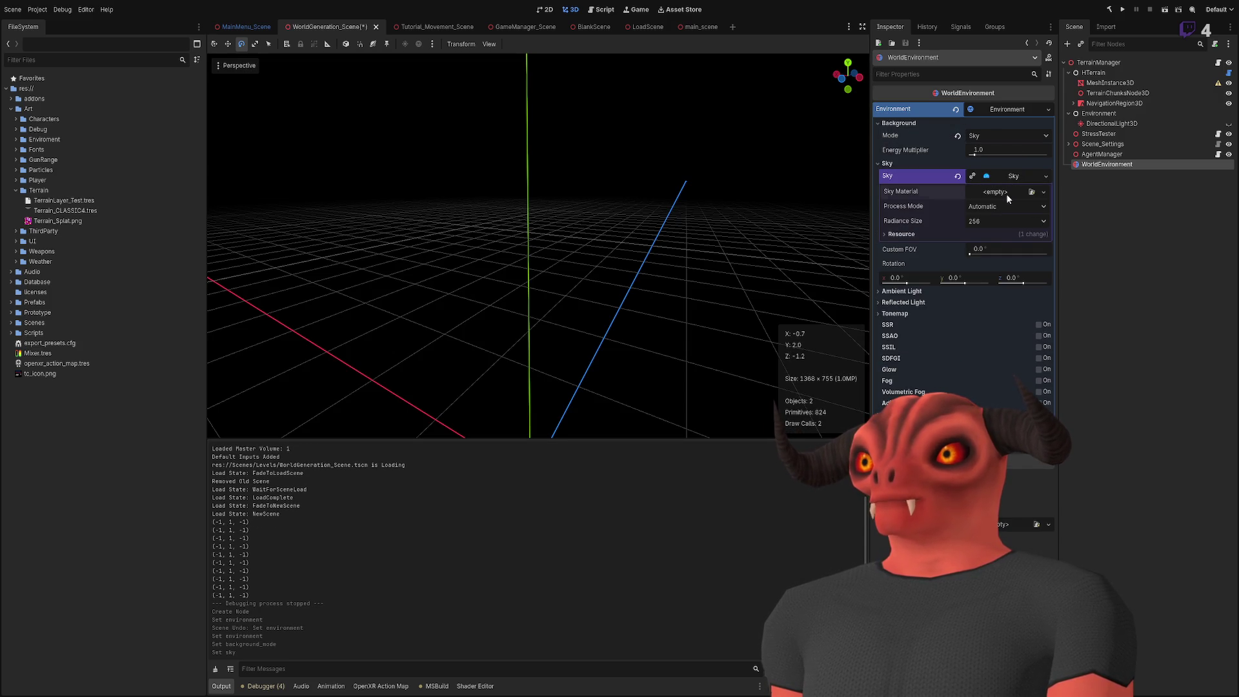
left_click(997, 191)
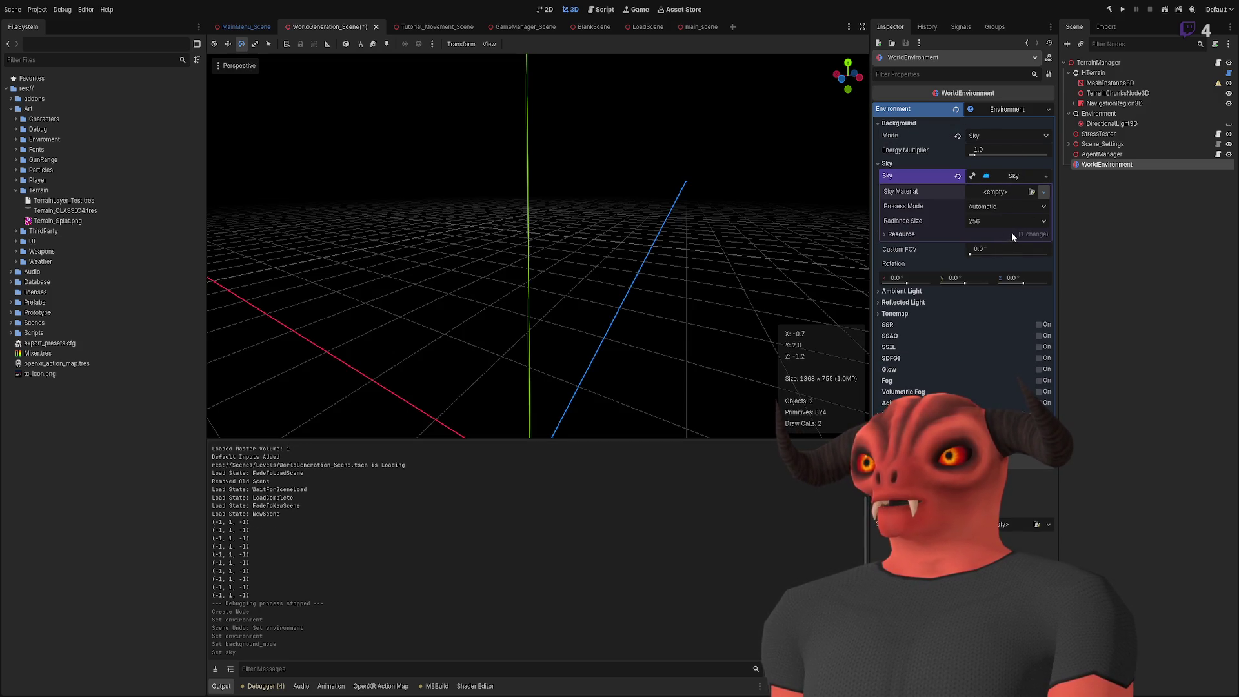
left_click(1012, 232)
left_click(1010, 192)
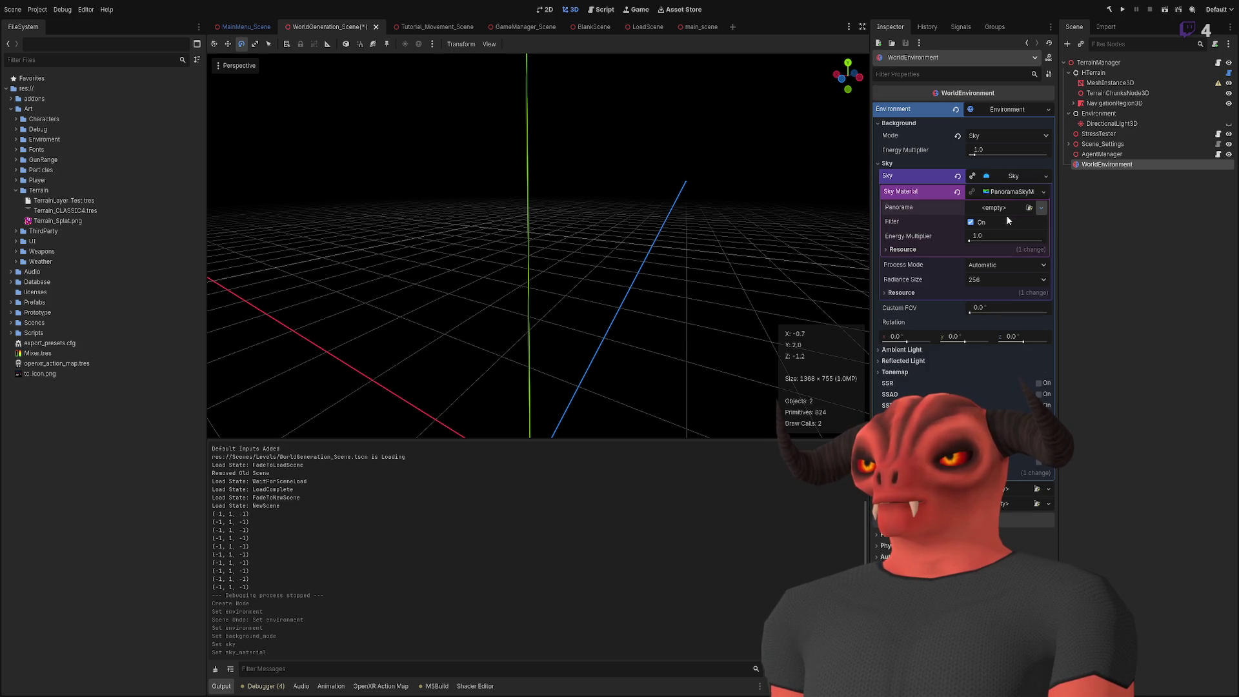
left_click(1046, 176)
key("Escape")
Step: Reset the background to Sky and give a fresh Sky a ProceduralSkyMaterial
left_click(1006, 135)
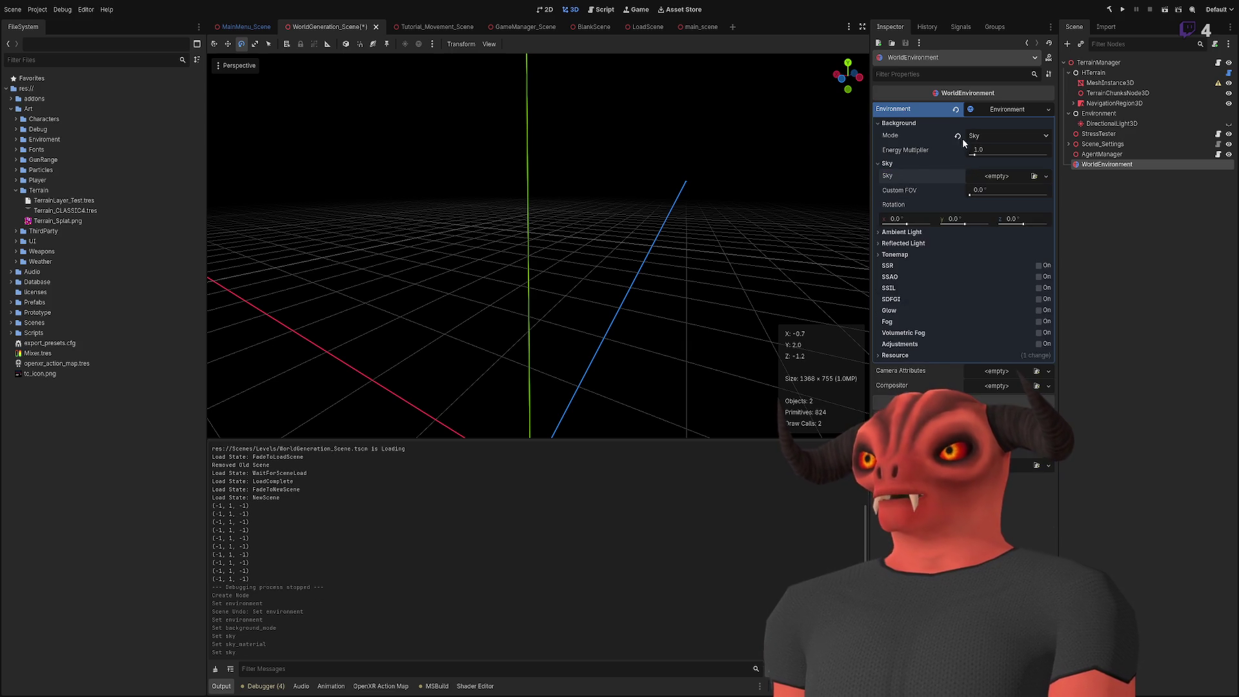
left_click(962, 139)
left_click(985, 137)
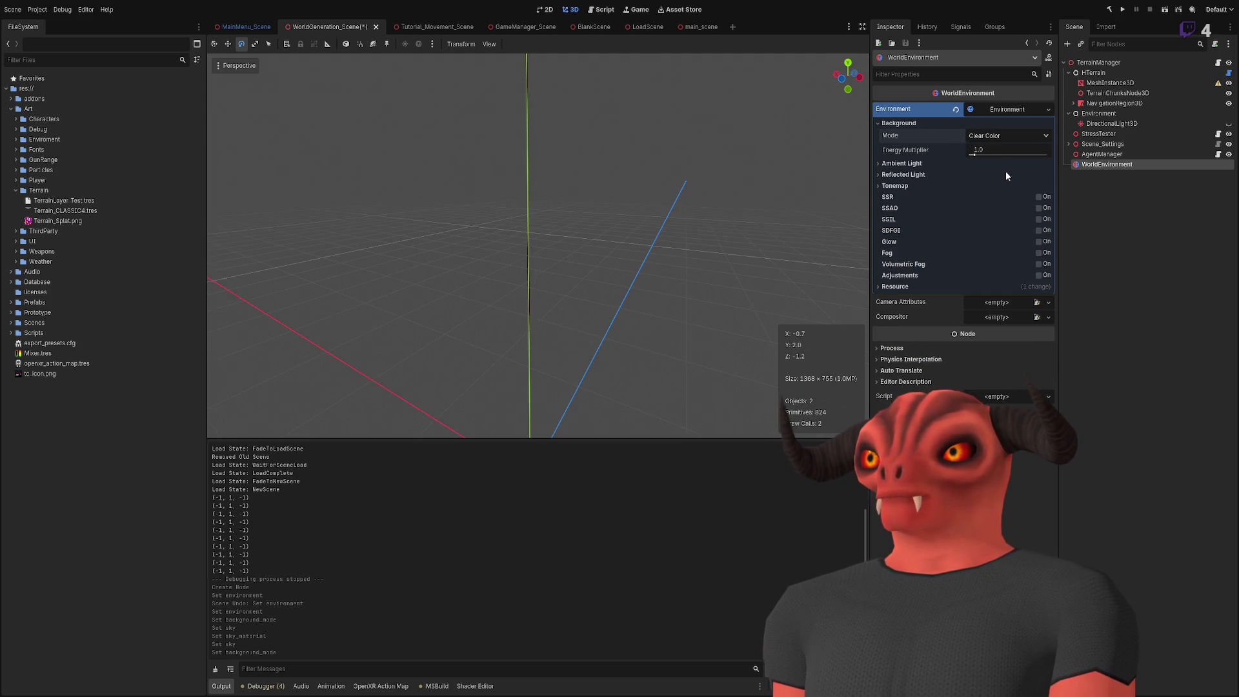
left_click(1006, 172)
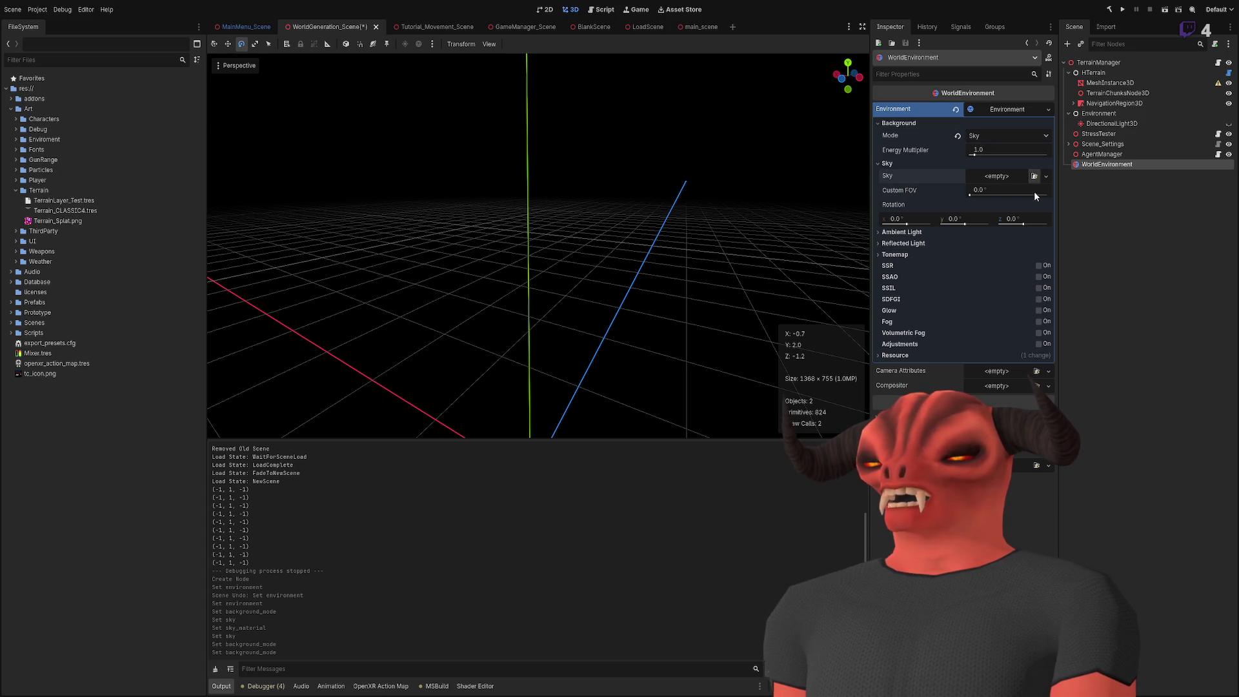
left_click(991, 183)
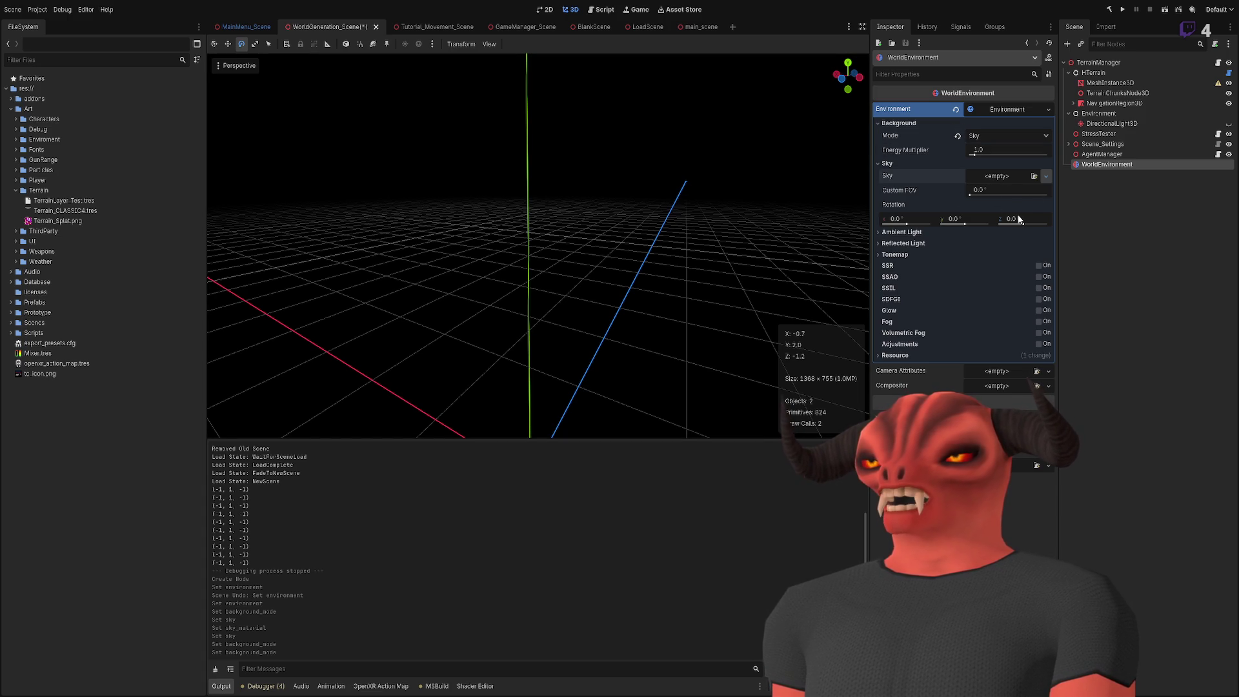
left_click(1014, 203)
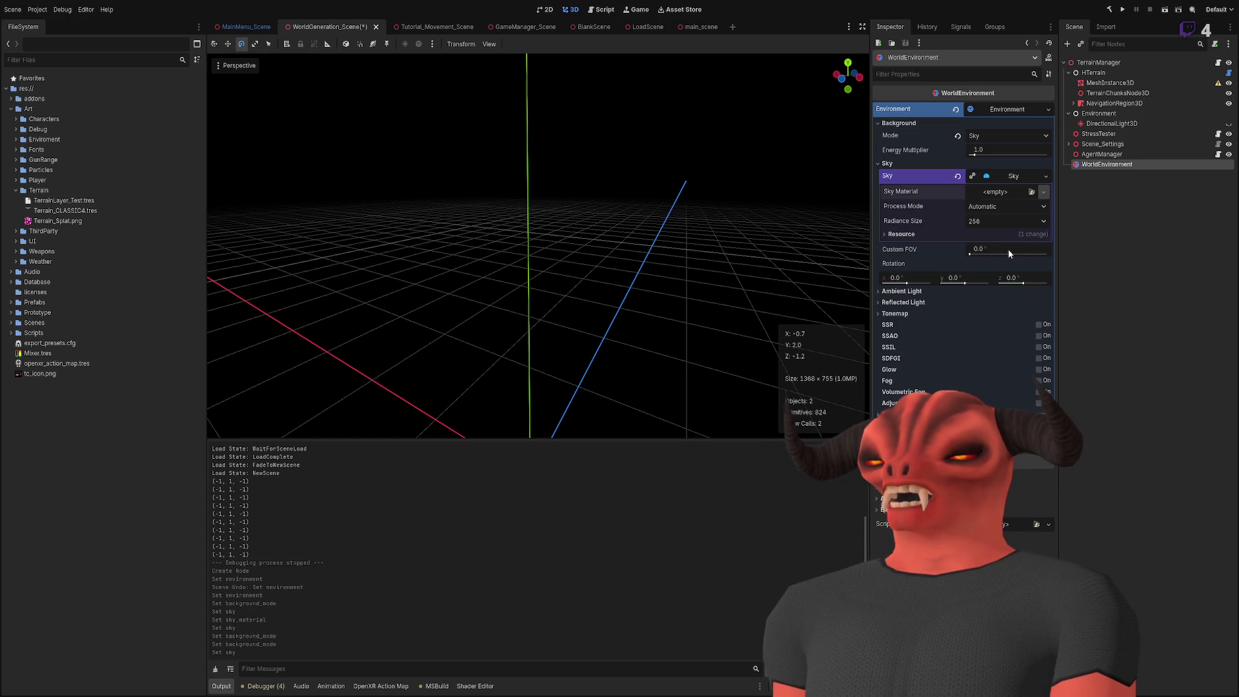
left_click(1016, 231)
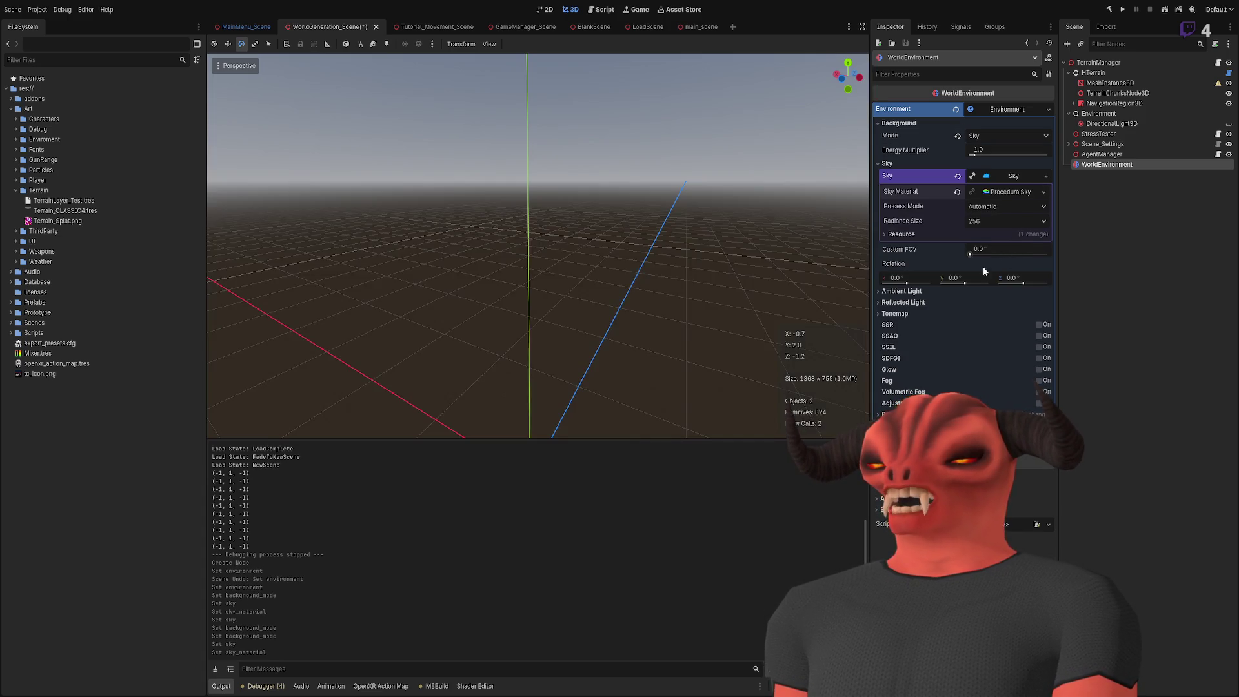
left_click(1138, 296)
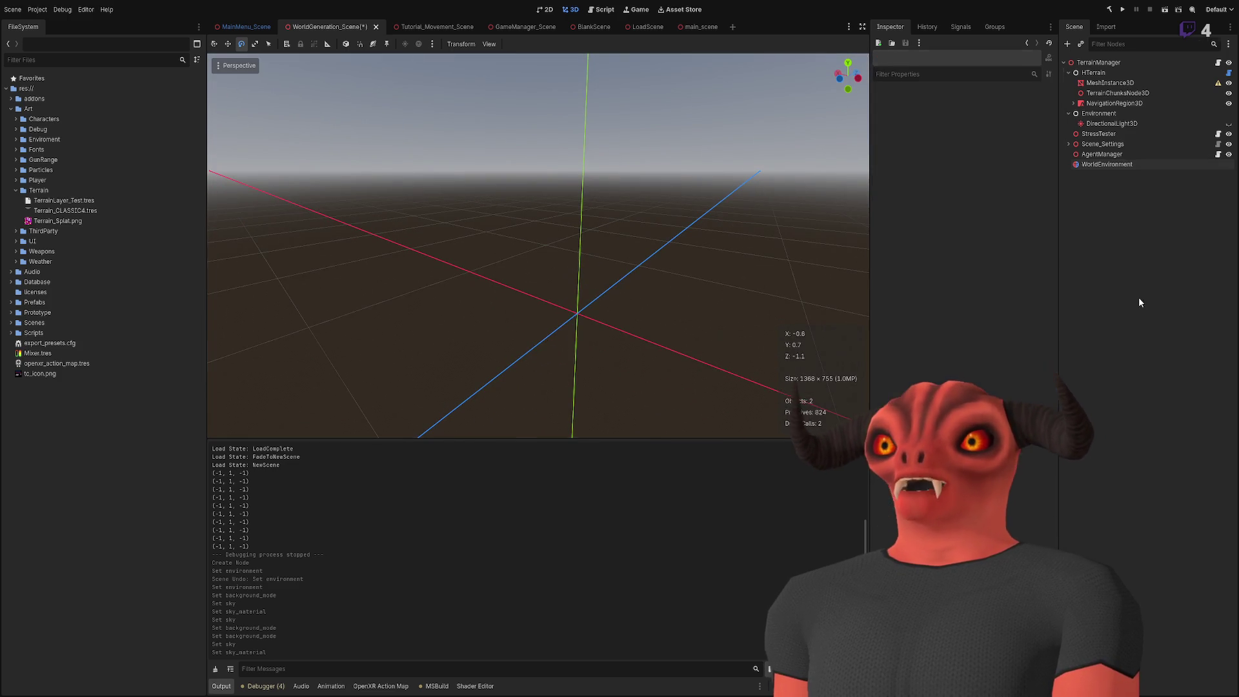
Step: Save and play-test the terrain scene, pausing once with F7, then stop it with F8
key("ctrl+s")
left_click(1165, 9)
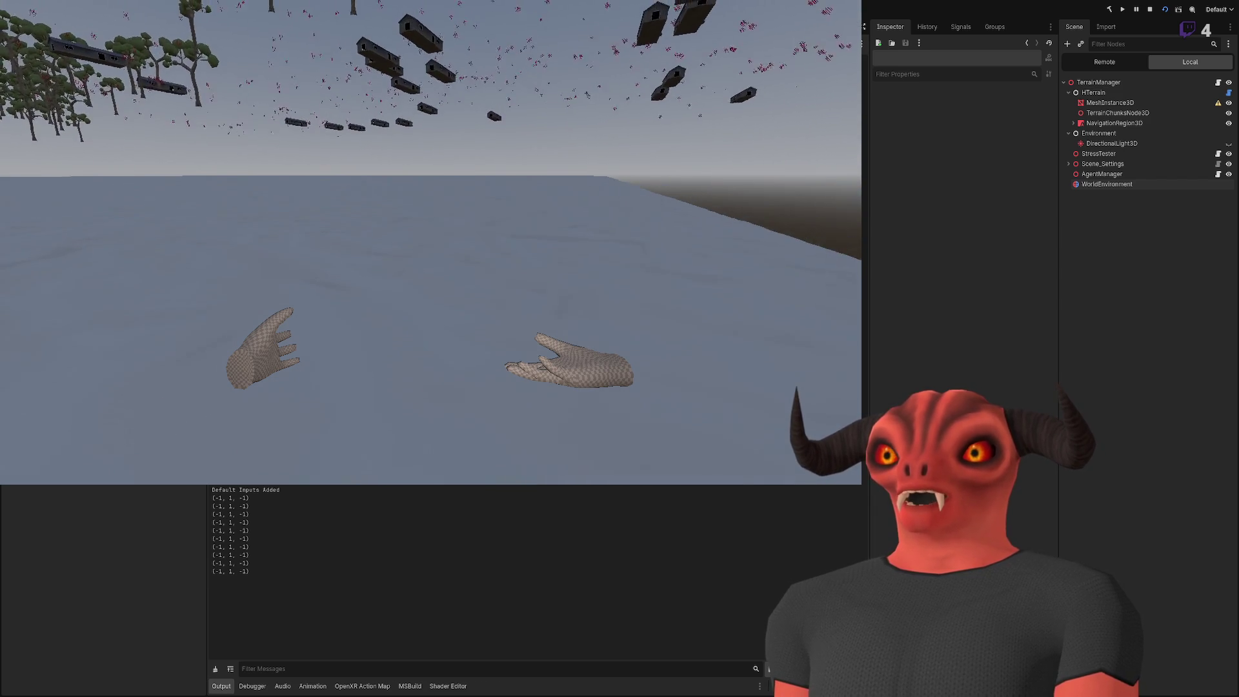
key("F7")
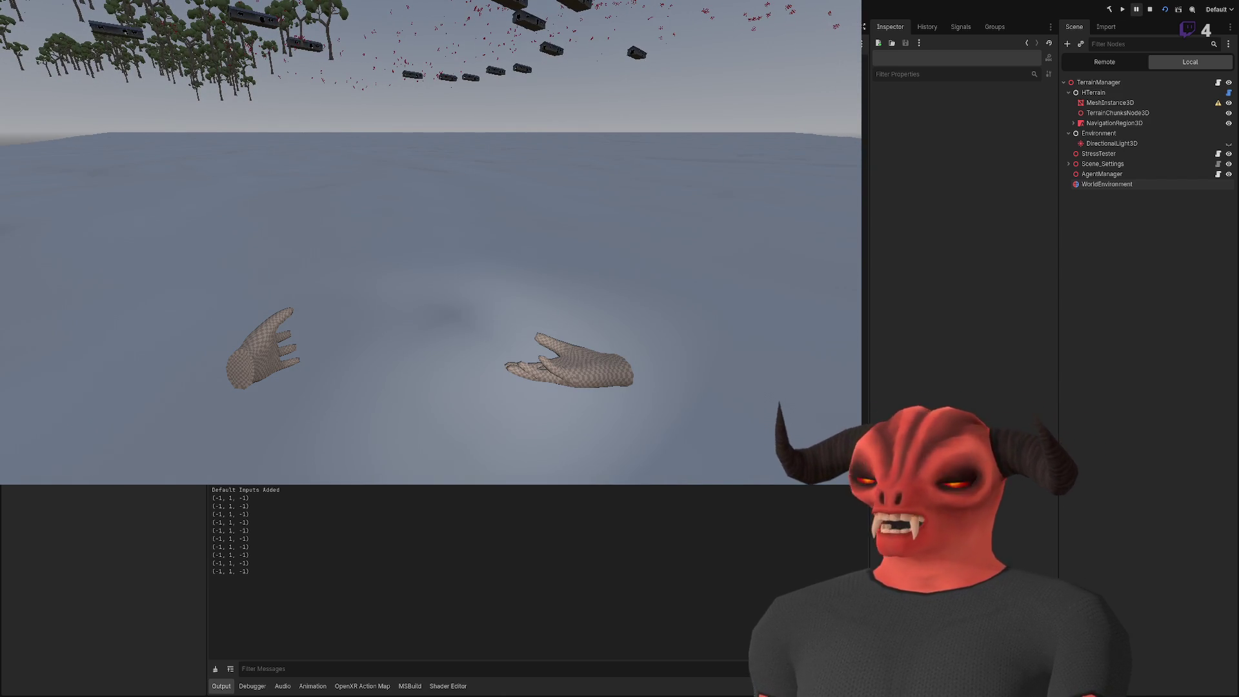
key("F8")
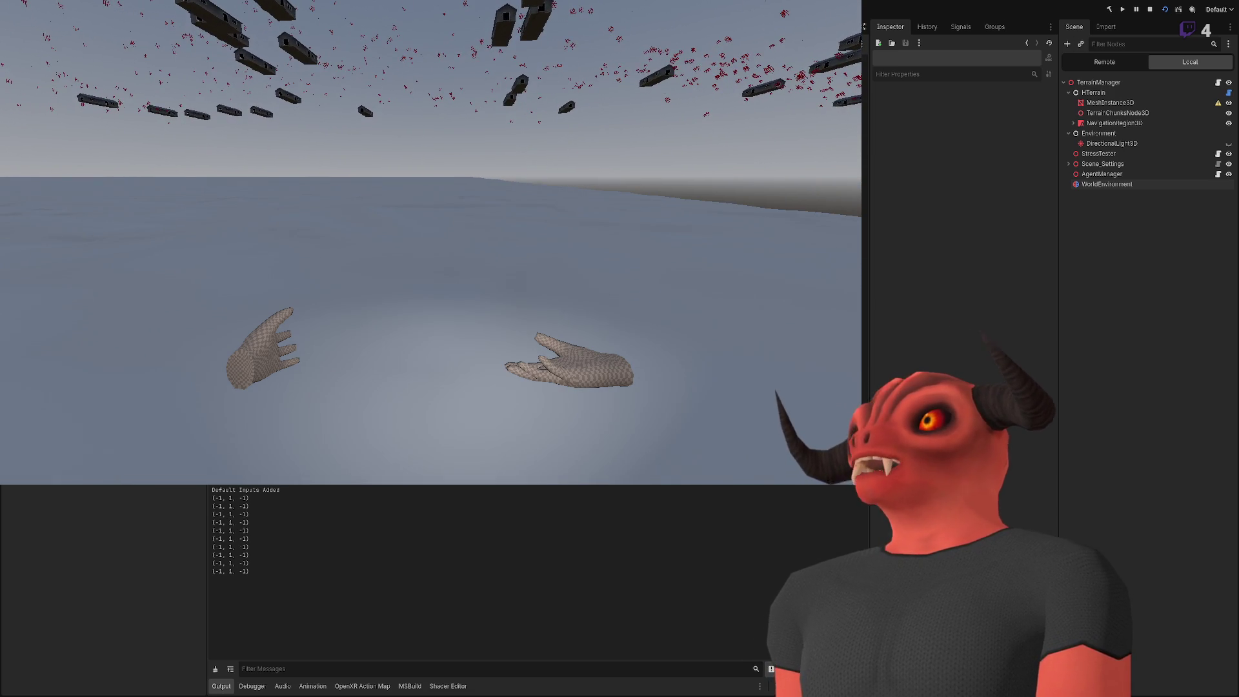
key("F8")
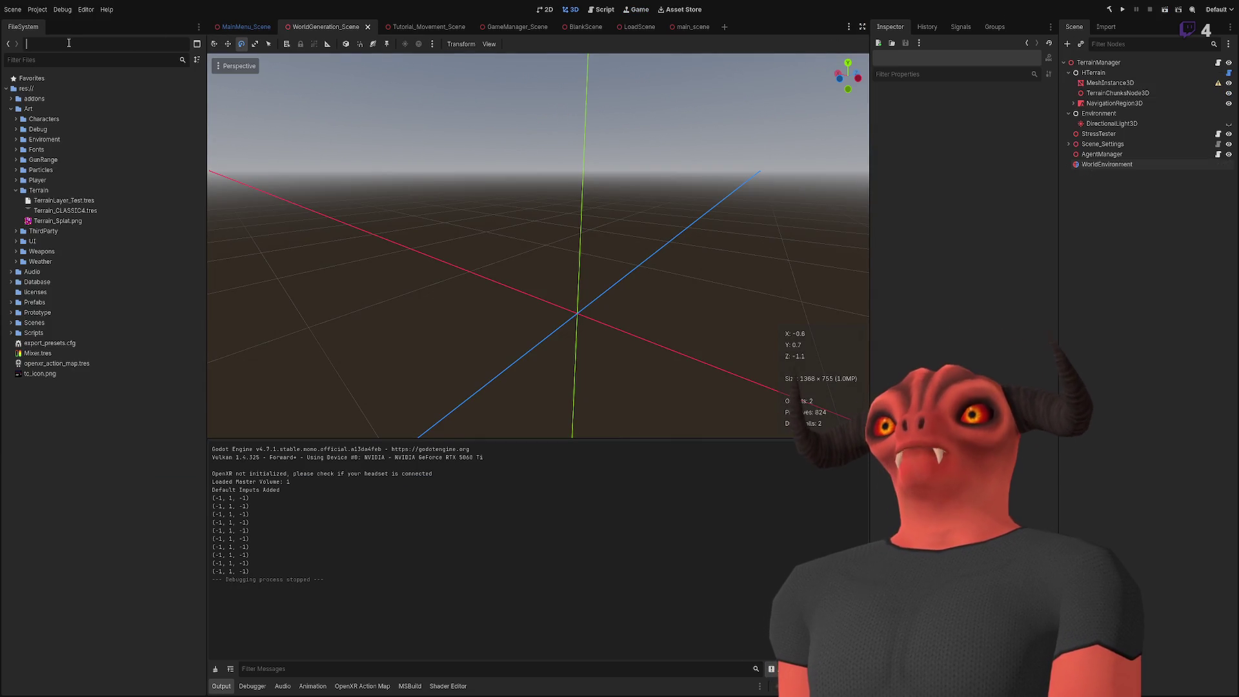
Step: Look up Player_FP by path, then browse the Scenes folders and open Player_FP.tscn
type("fp_pl")
key("Return")
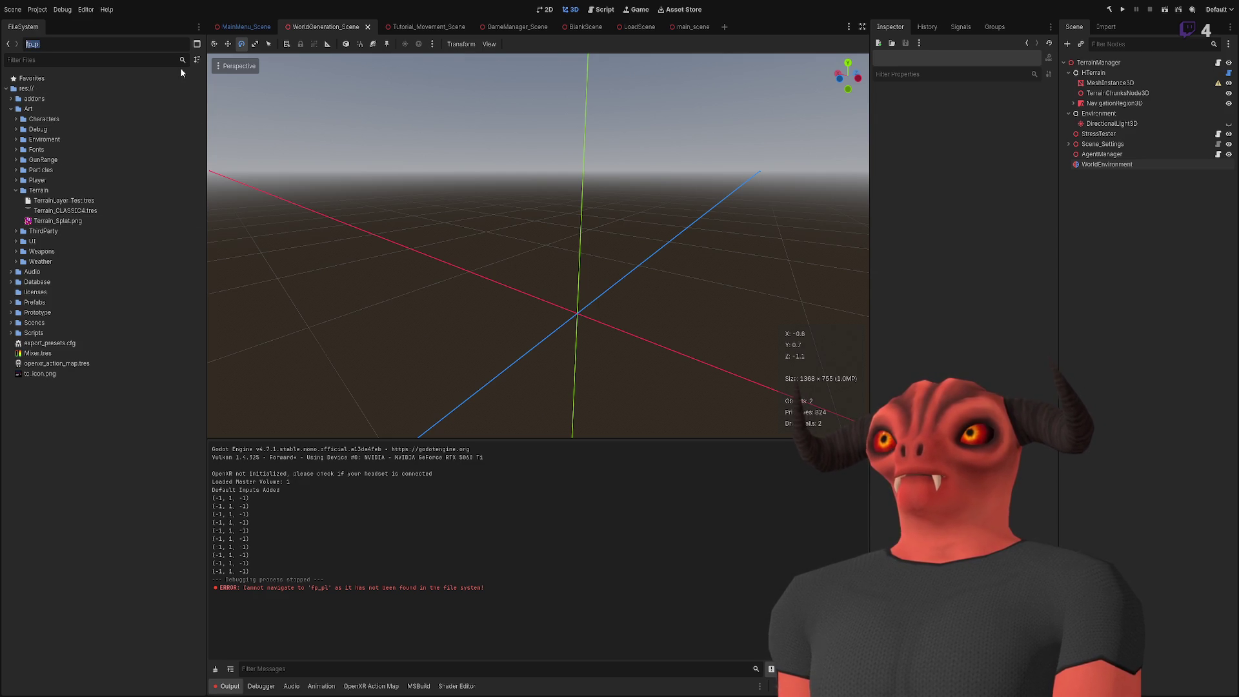
type("Player_FP")
key("Return")
left_click(105, 46)
key("BackSpace")
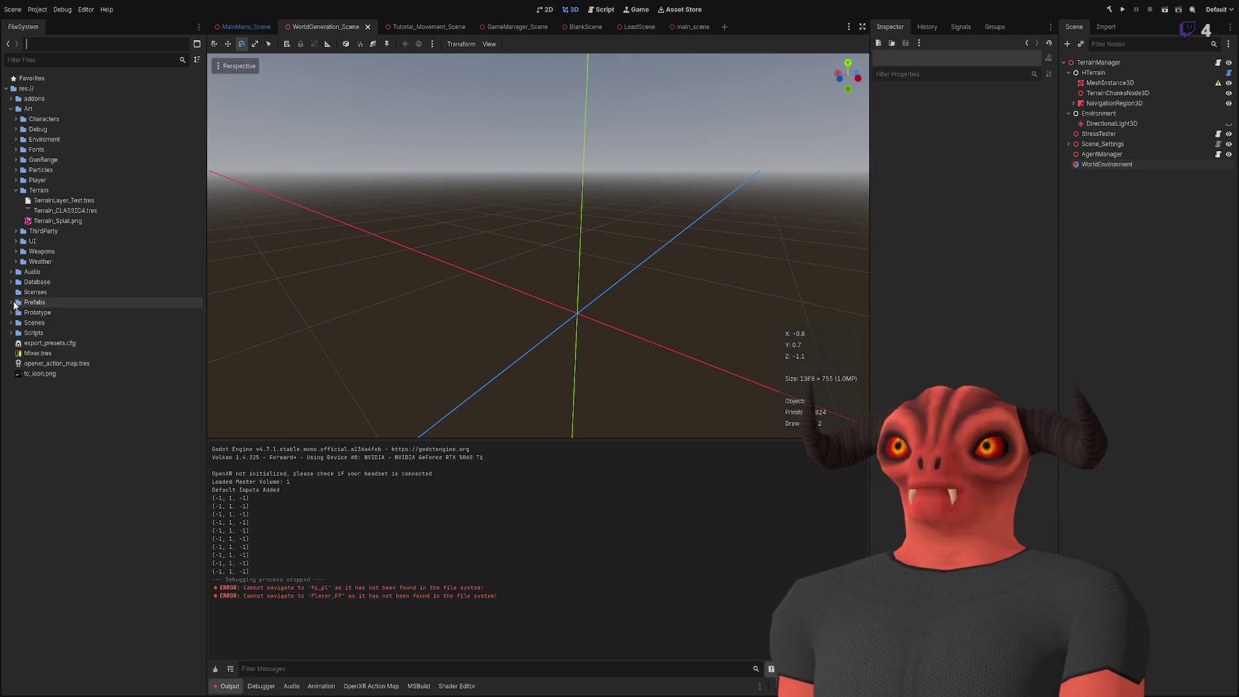
left_click(10, 322)
left_click(16, 343)
left_click(16, 445)
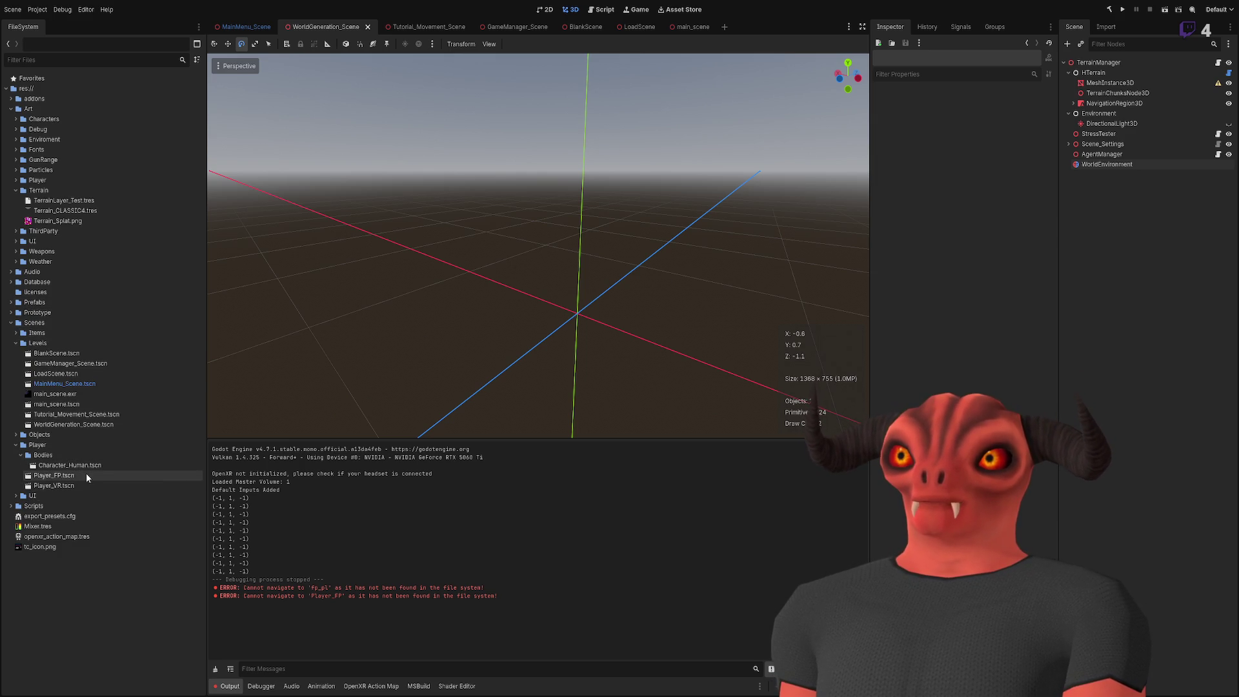
double_click(87, 475)
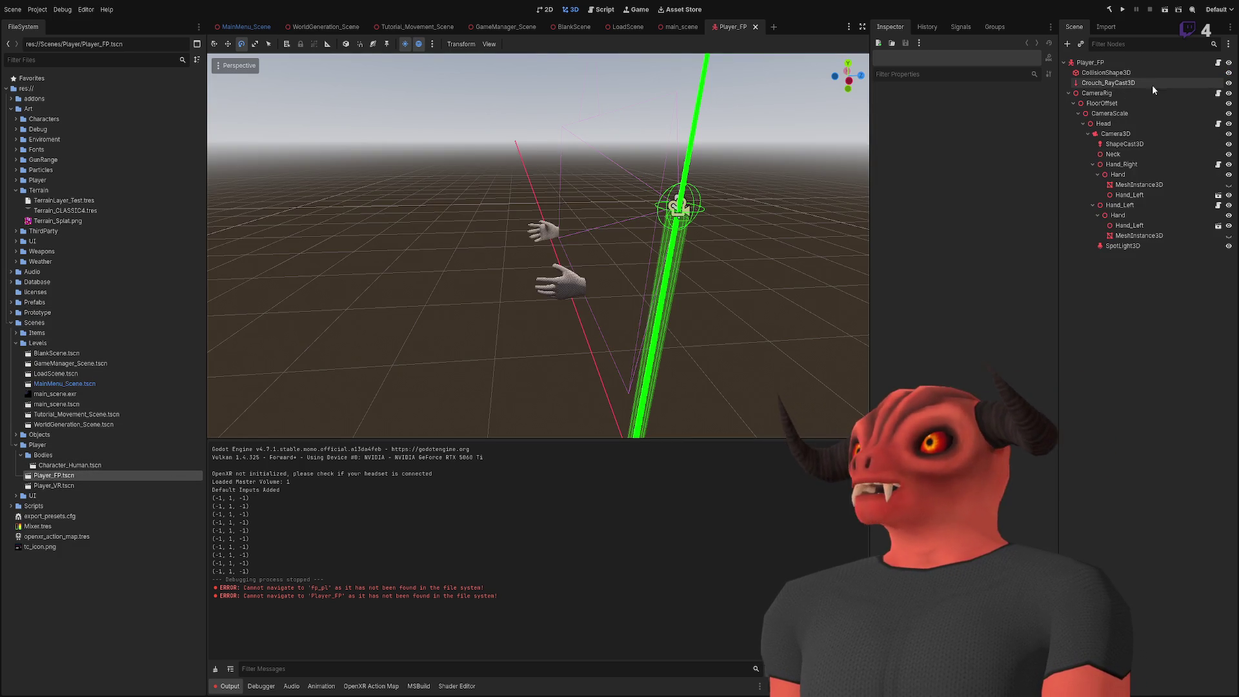
Step: Tick Debug Mode in the Player_FP root's Debug settings, then close the scene
left_click(1140, 63)
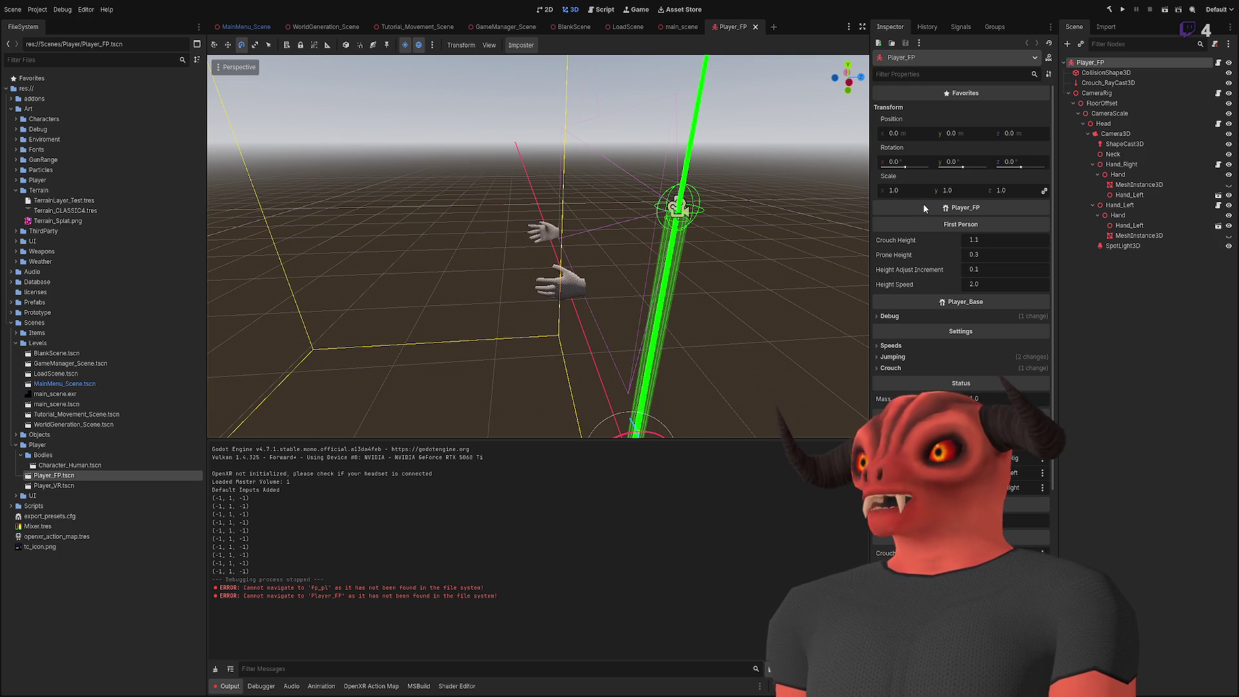
left_click(897, 316)
left_click(970, 328)
left_click(920, 315)
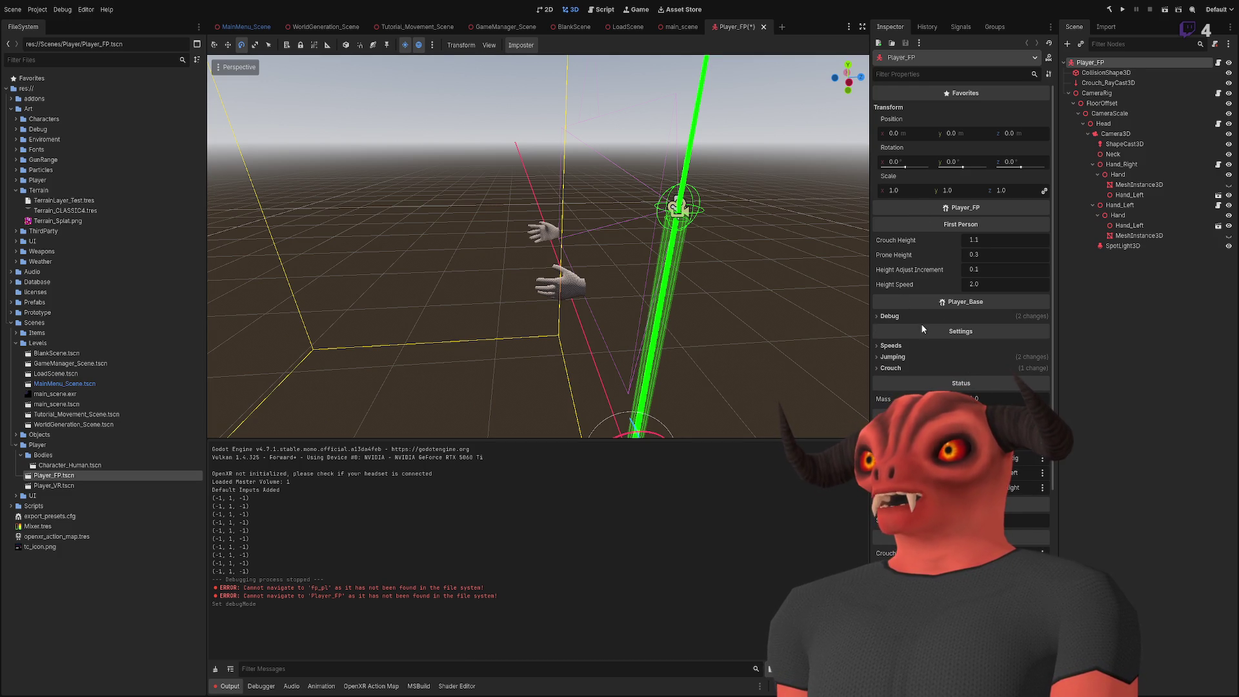
left_click(919, 317)
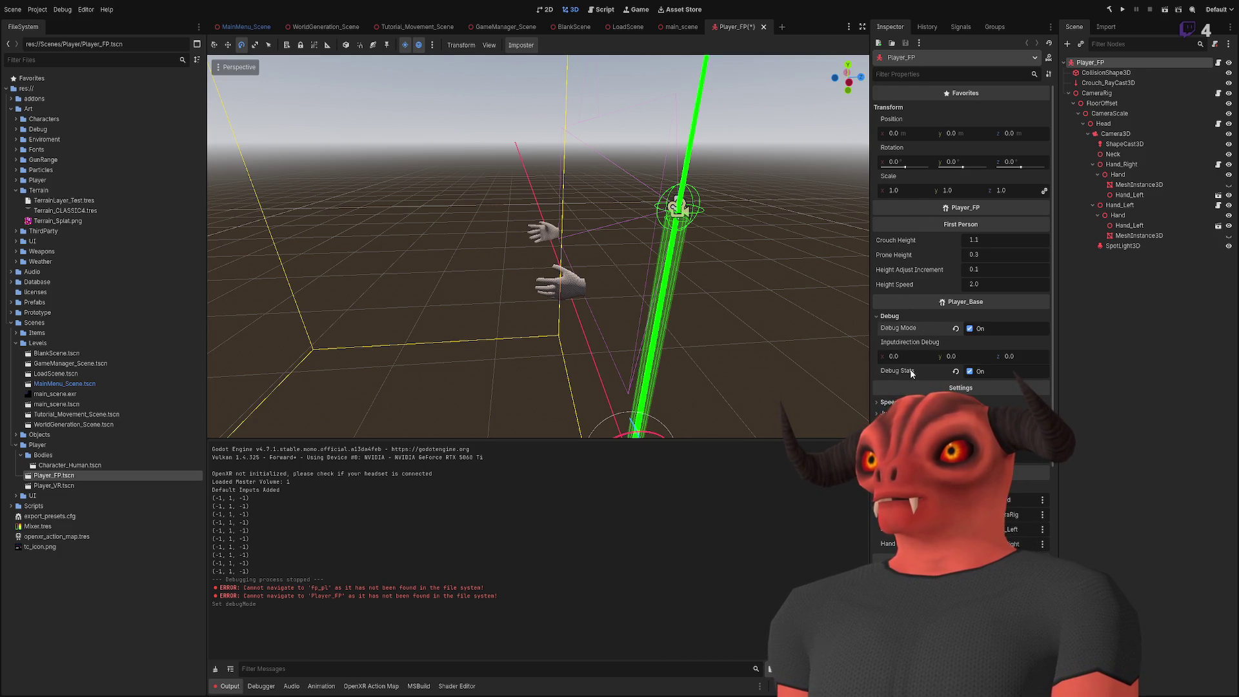
left_click(894, 316)
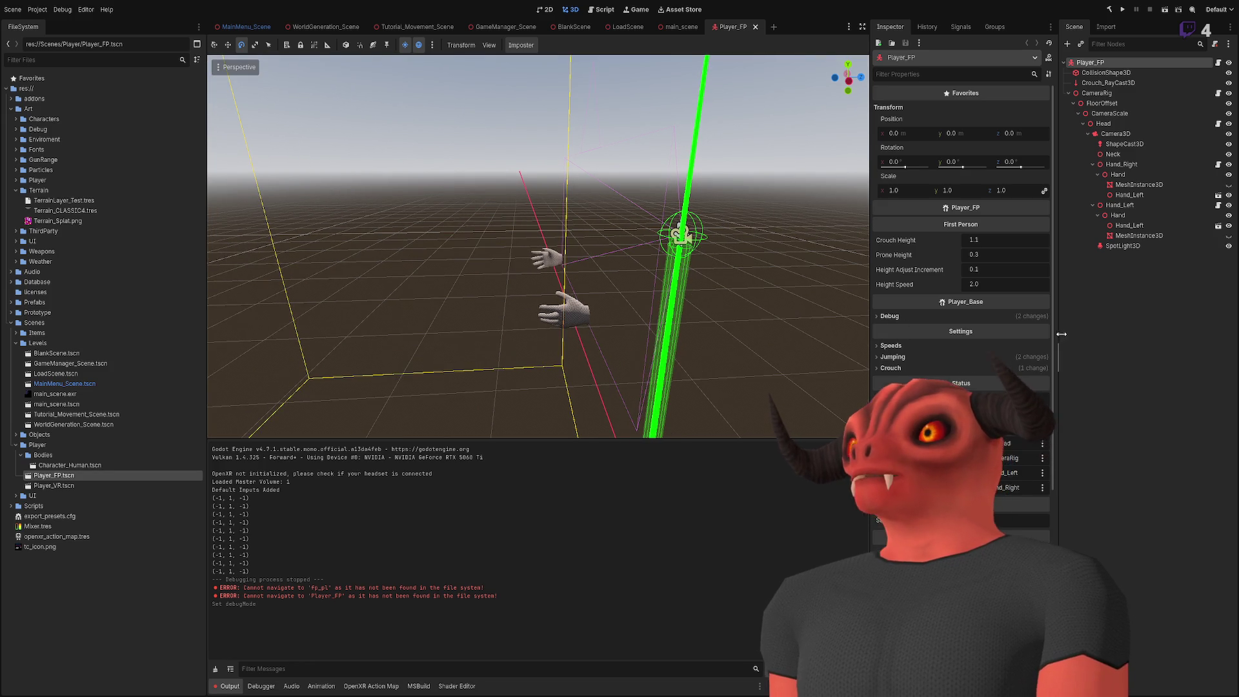
left_click(625, 182)
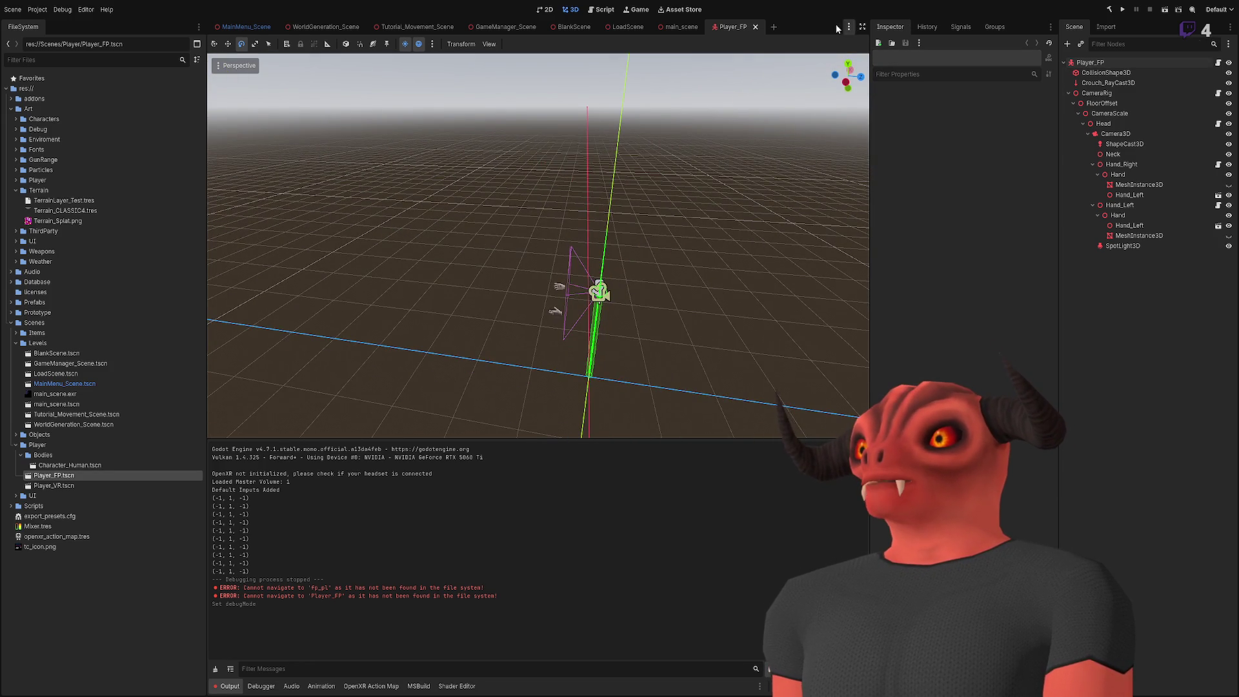
left_click(755, 26)
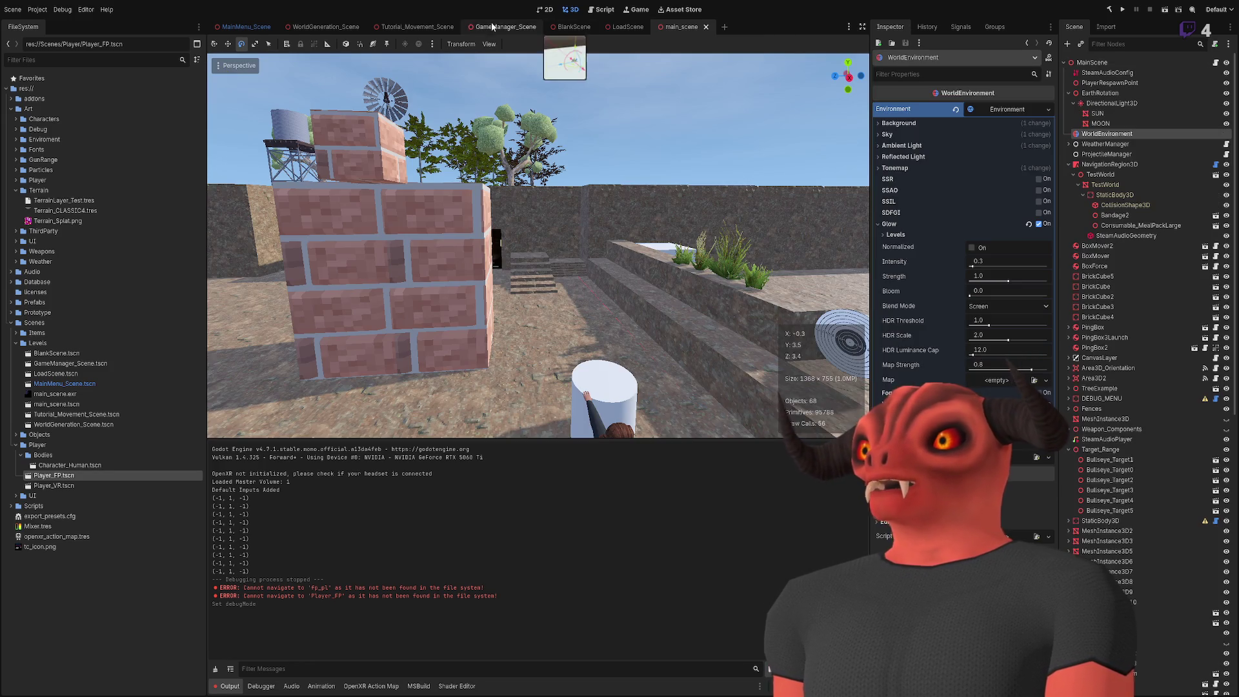
Step: Run main_scene briefly, stop it with F8, and return to WorldGeneration_Scene
left_click(1165, 11)
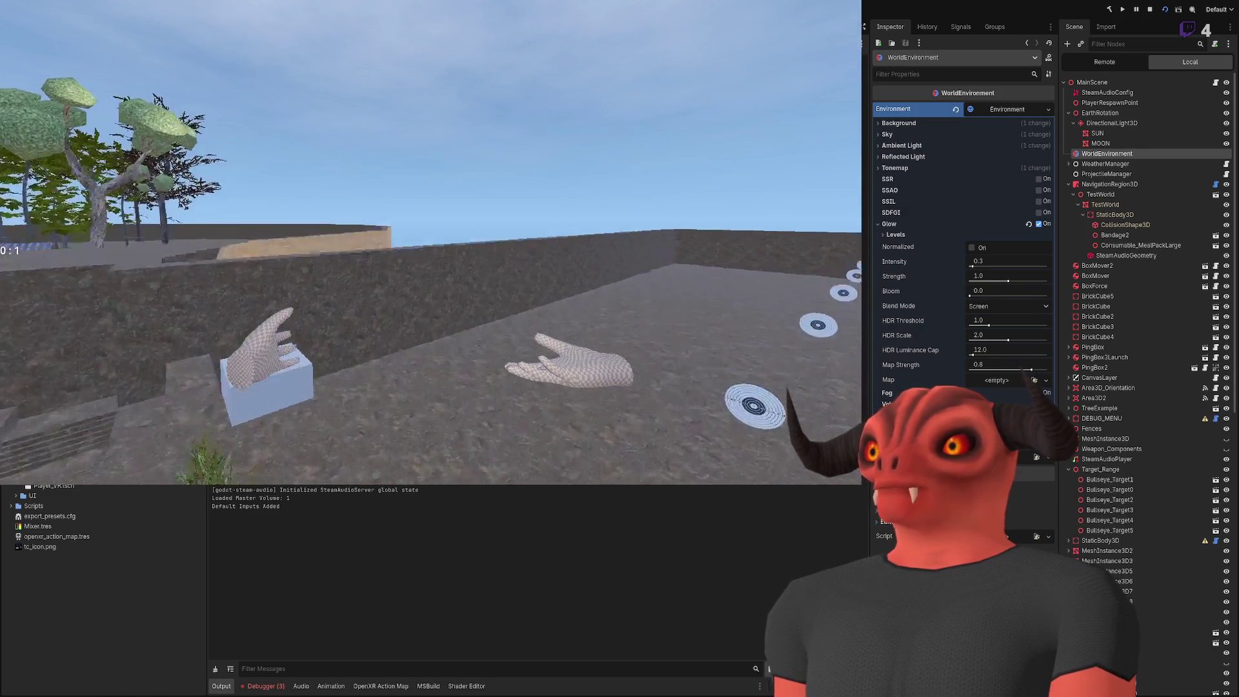
key("F8")
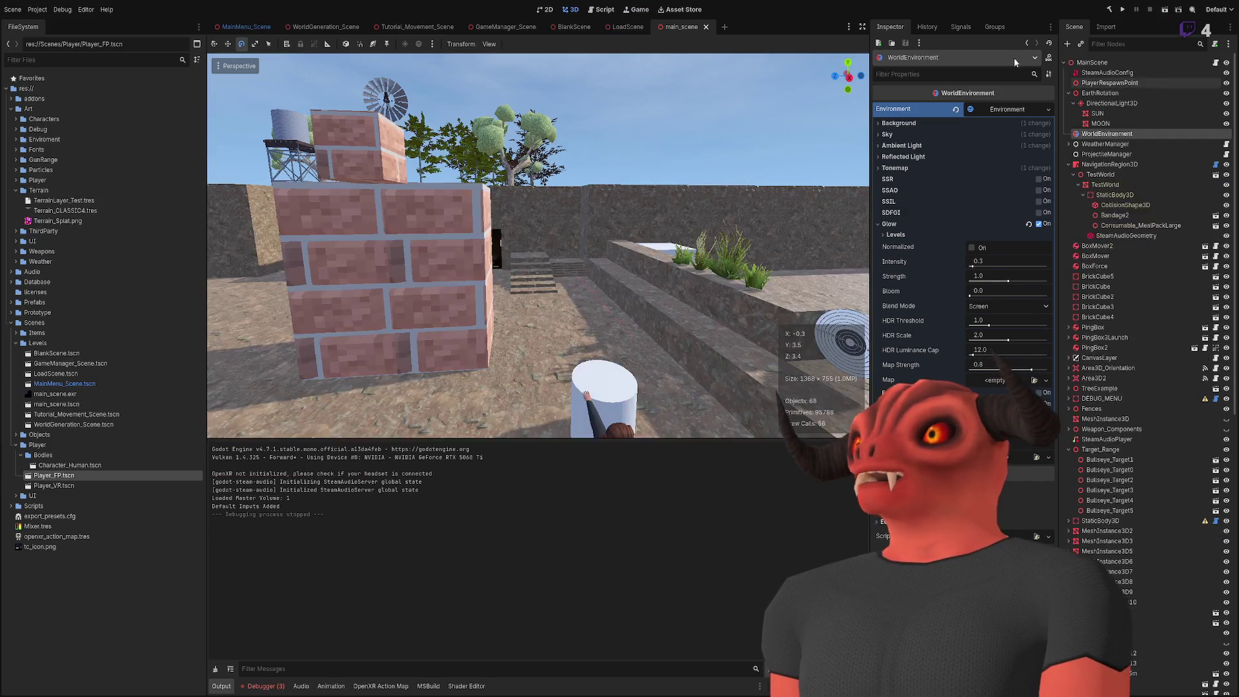
left_click(326, 26)
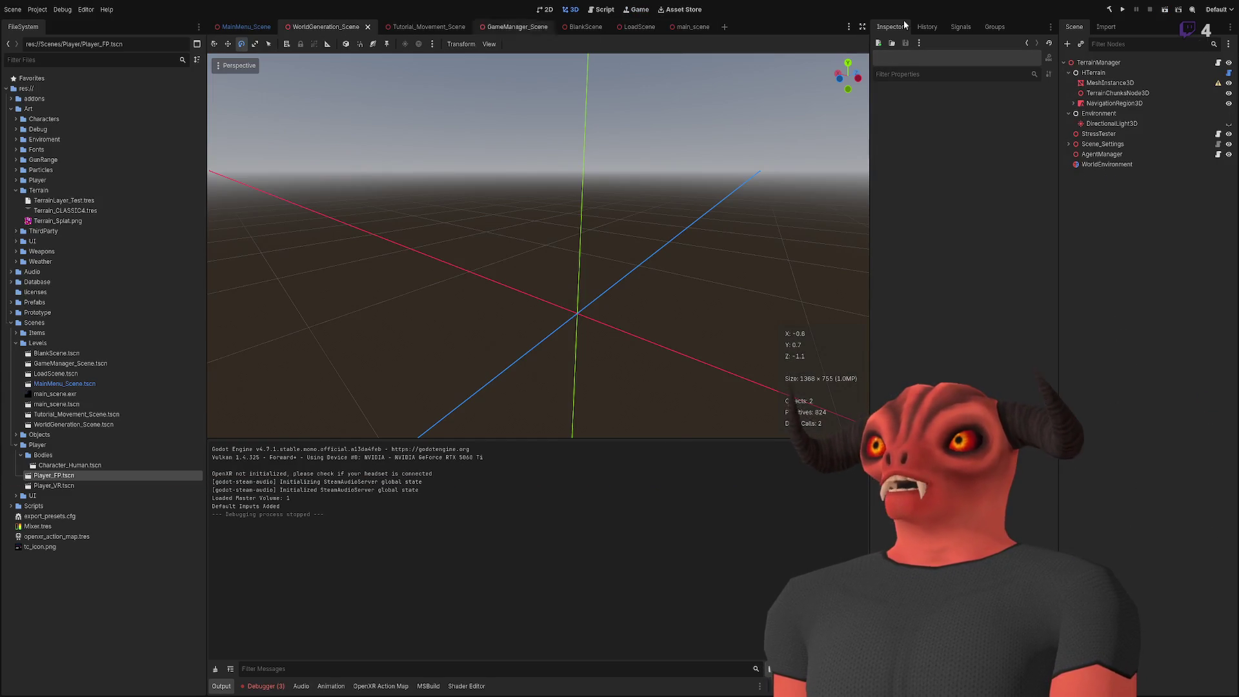
Step: Play-test WorldGeneration_Scene's flat terrain, stop with F8, and select TerrainManager
left_click(1165, 10)
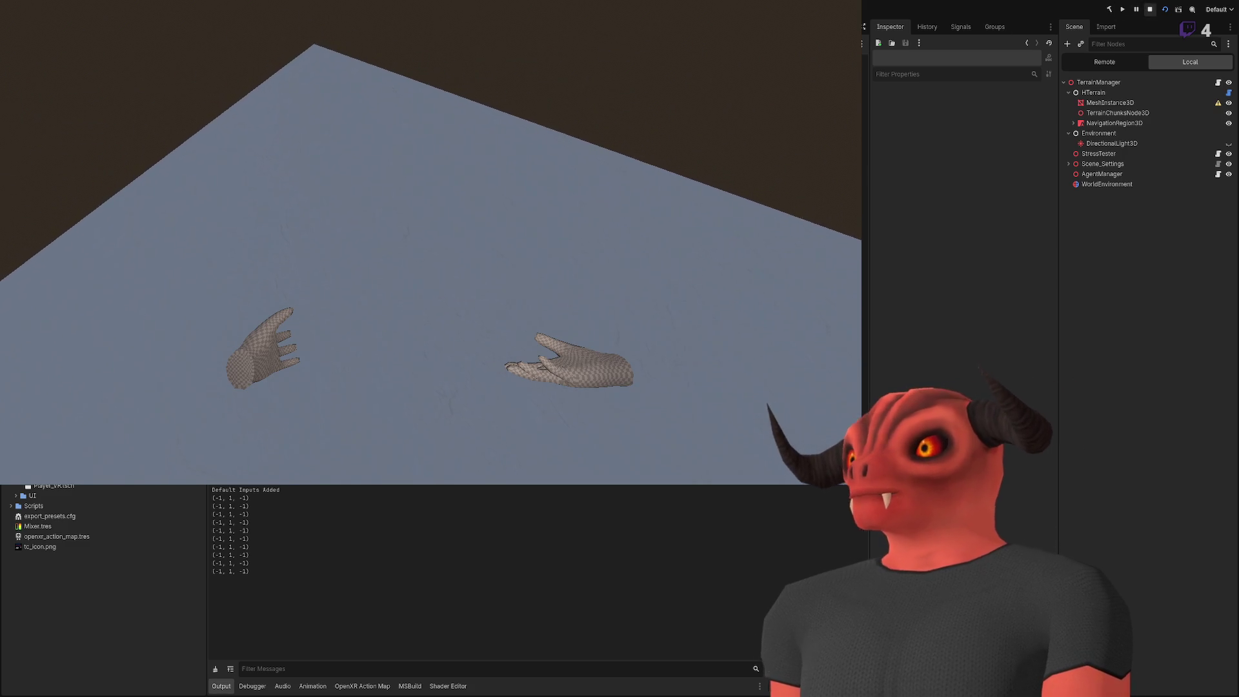
key("F8")
left_click(1116, 62)
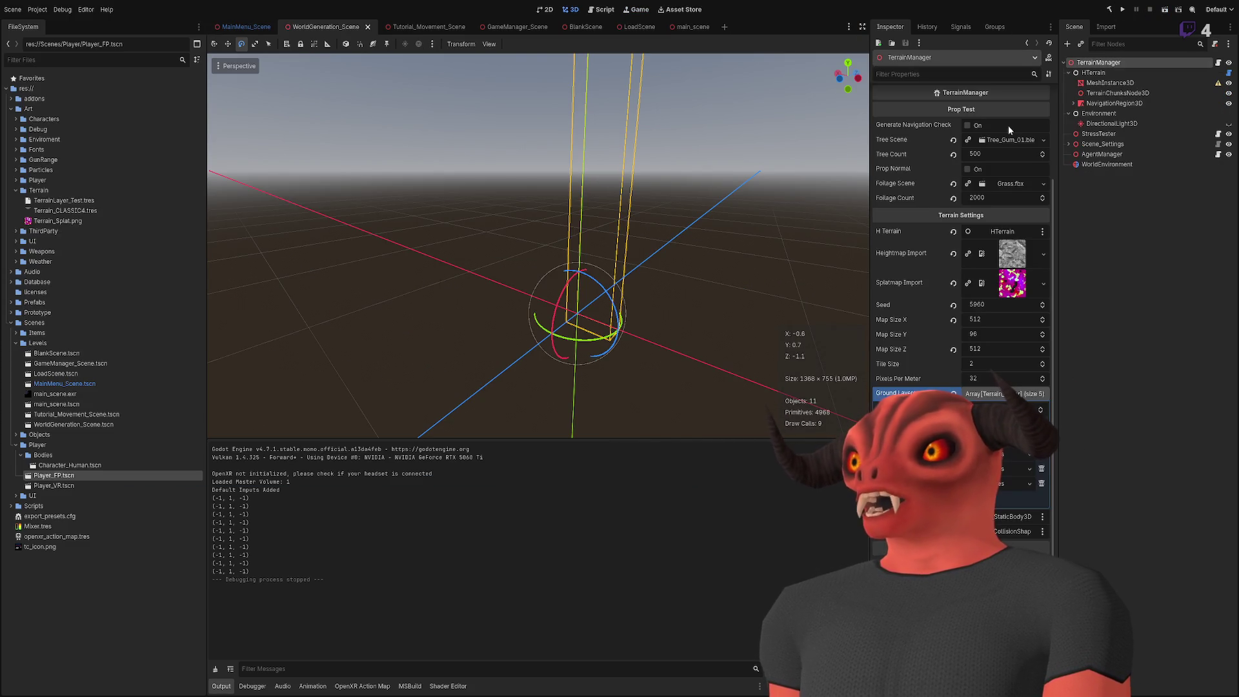
Step: Preview and collapse the Heightmap Import texture, then switch to hterrain_generate.gd
left_click(1011, 251)
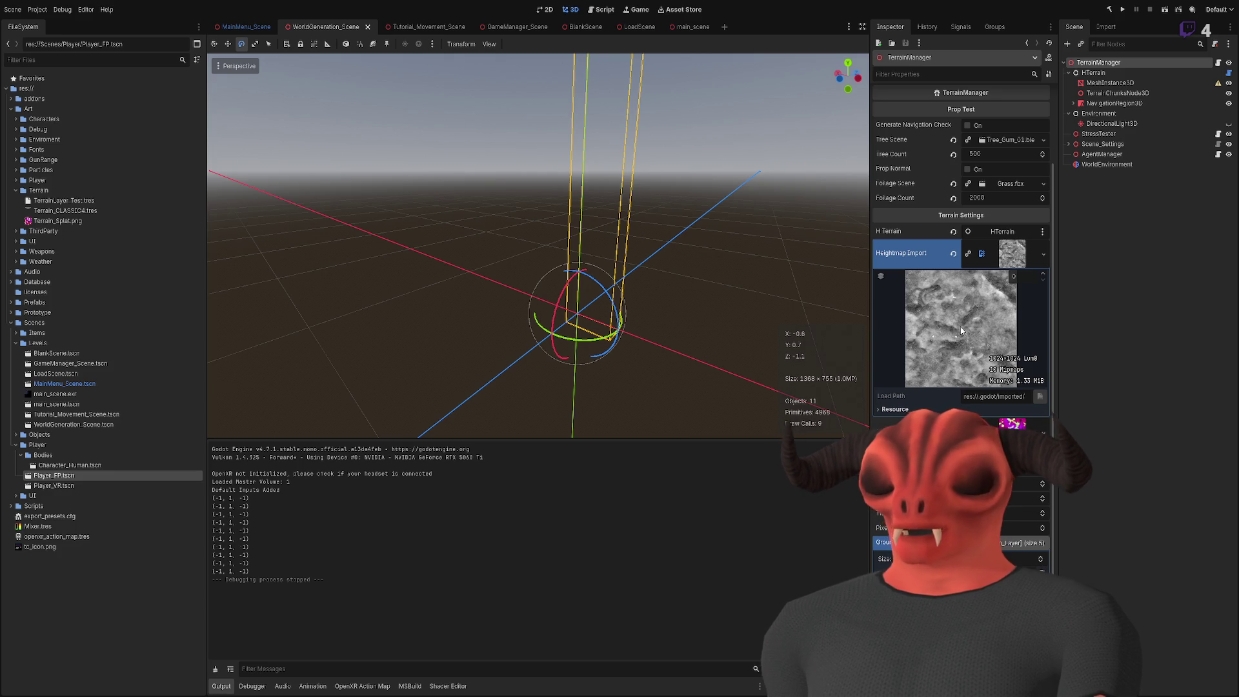
left_click(1010, 257)
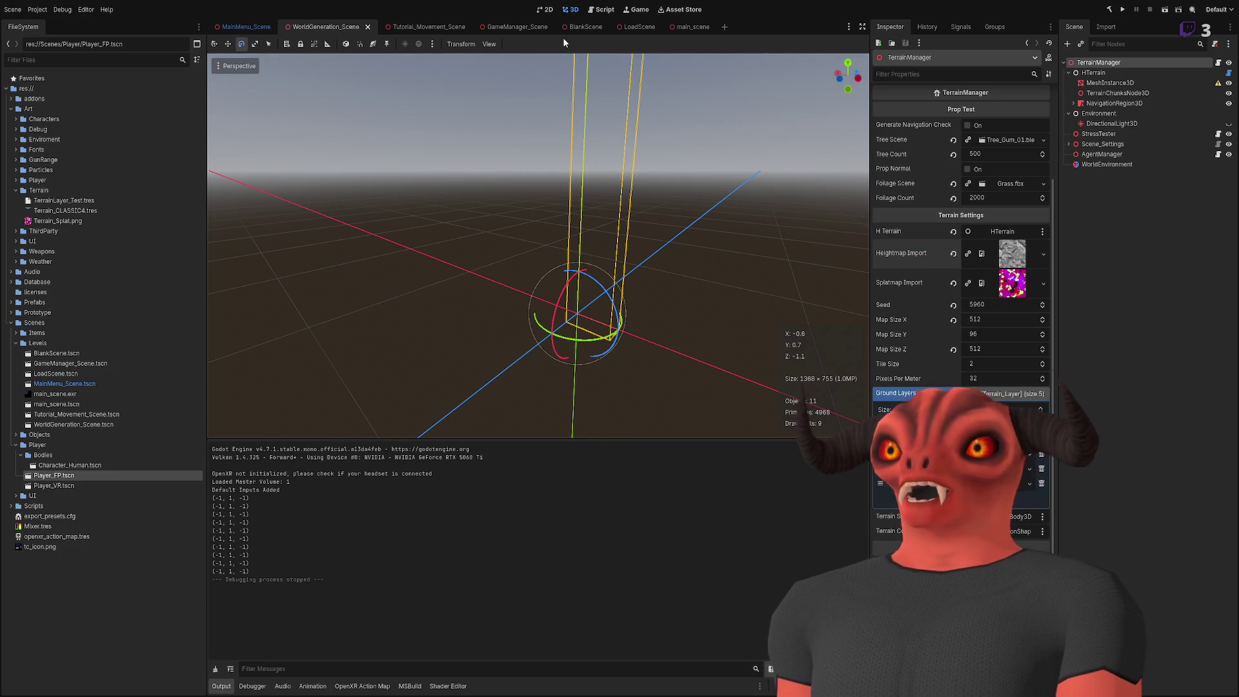
left_click(612, 9)
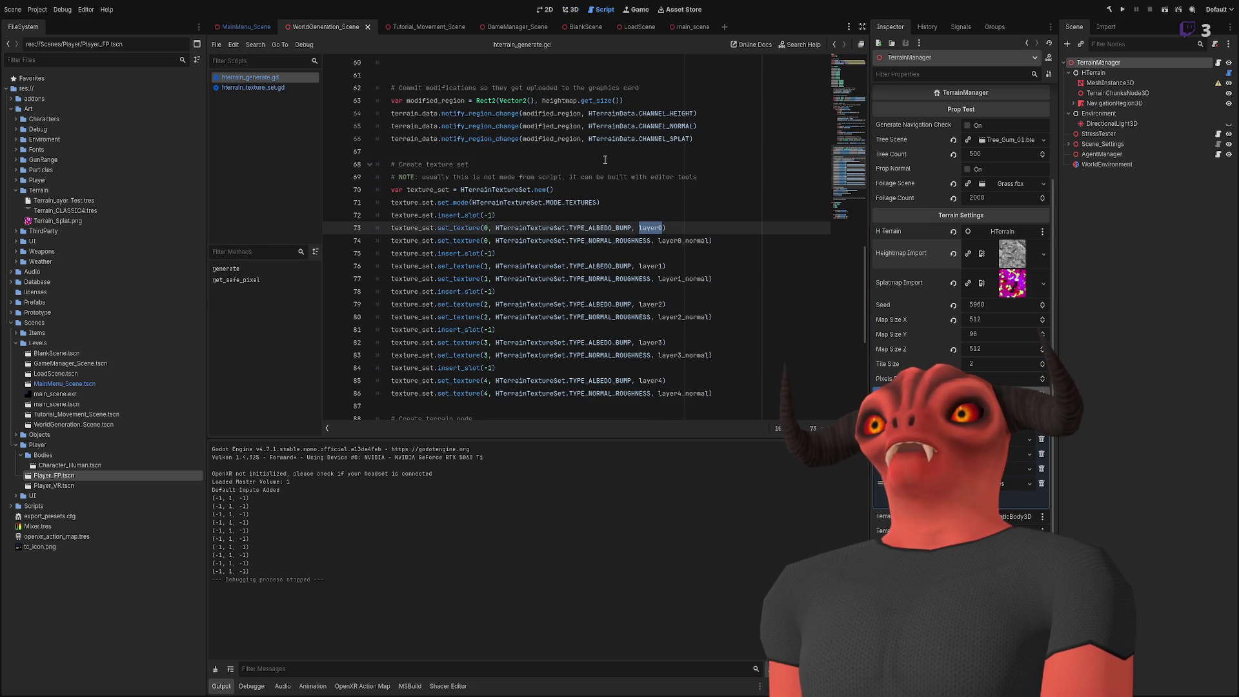
scroll(603, 171, "up", 5)
scroll(604, 171, "up", 5)
scroll(561, 69, "down", 5)
left_click_drag(676, 258, 662, 138)
left_click(660, 149)
scroll(436, 292, "up", 6)
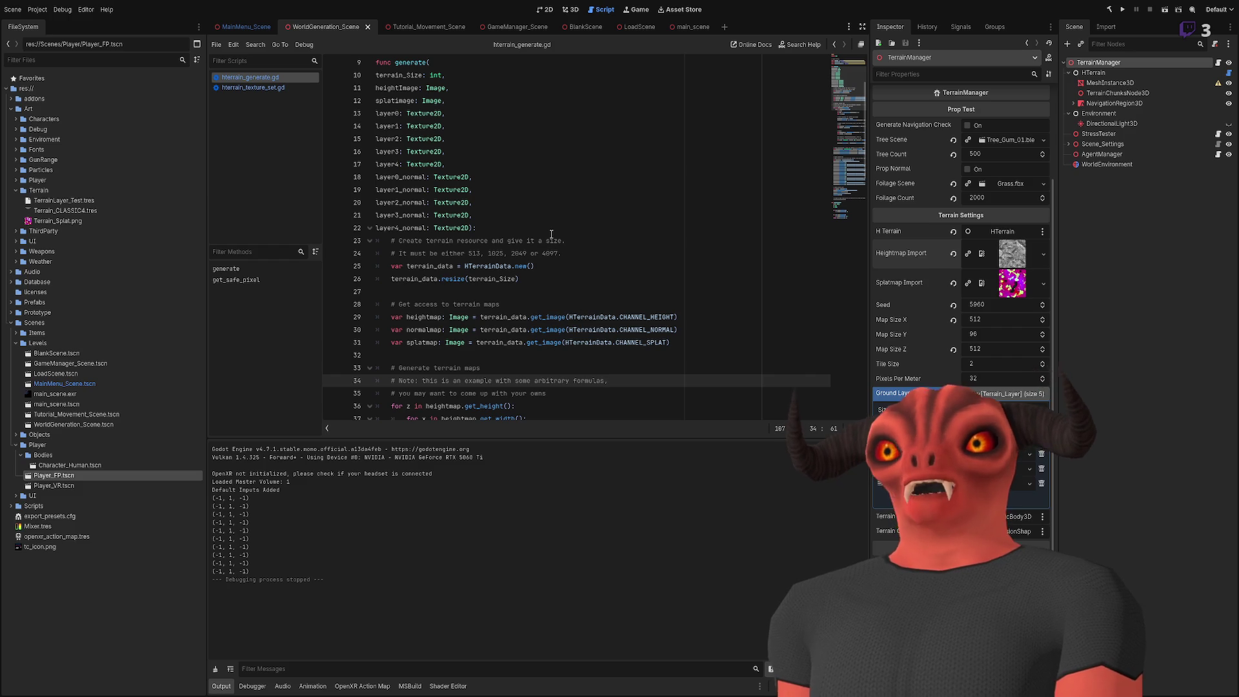
scroll(551, 229, "down", 5)
scroll(551, 227, "up", 3)
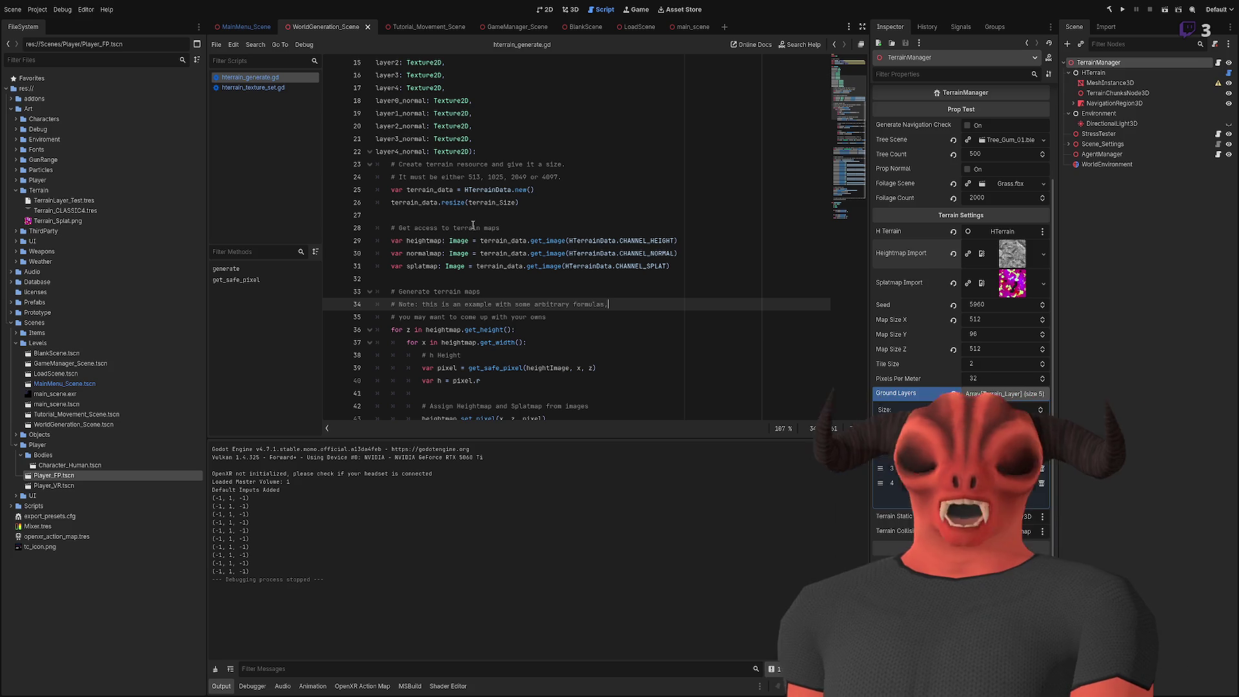
Step: Start a terrain_data line below line 26, trying .heigh and set_ method suggestions
left_click(532, 226)
double_click(414, 202)
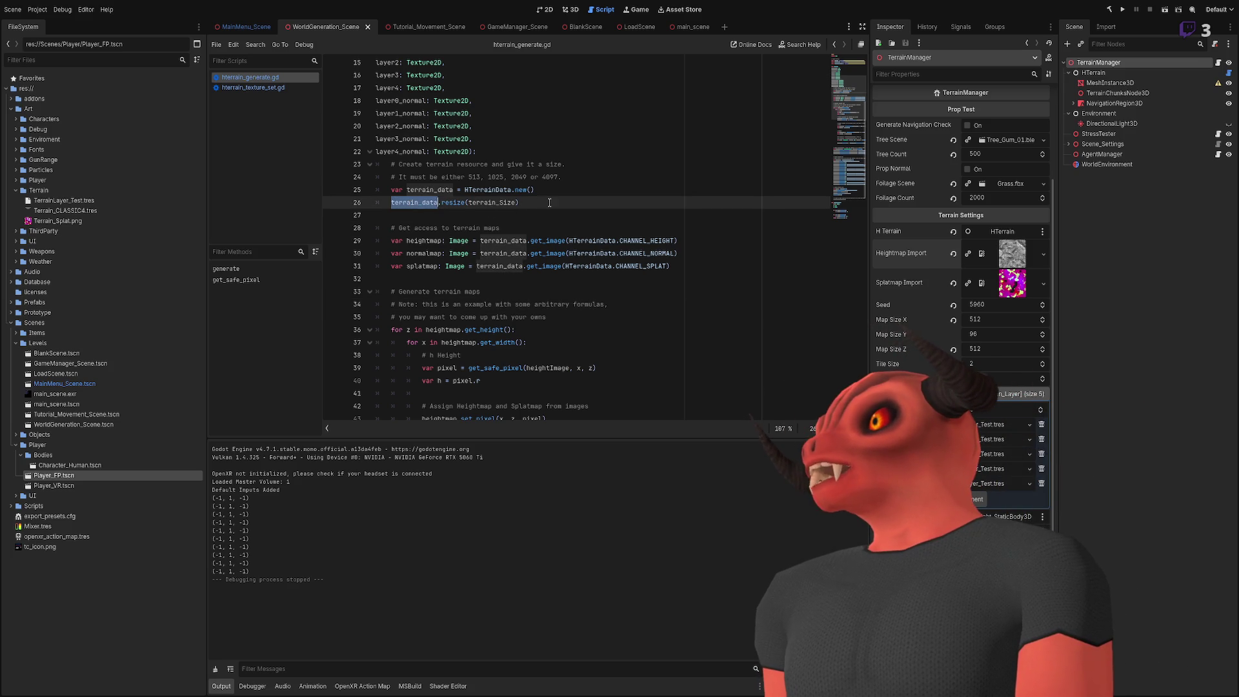
key("ctrl+c")
key("End")
key("Return")
key("ctrl+v")
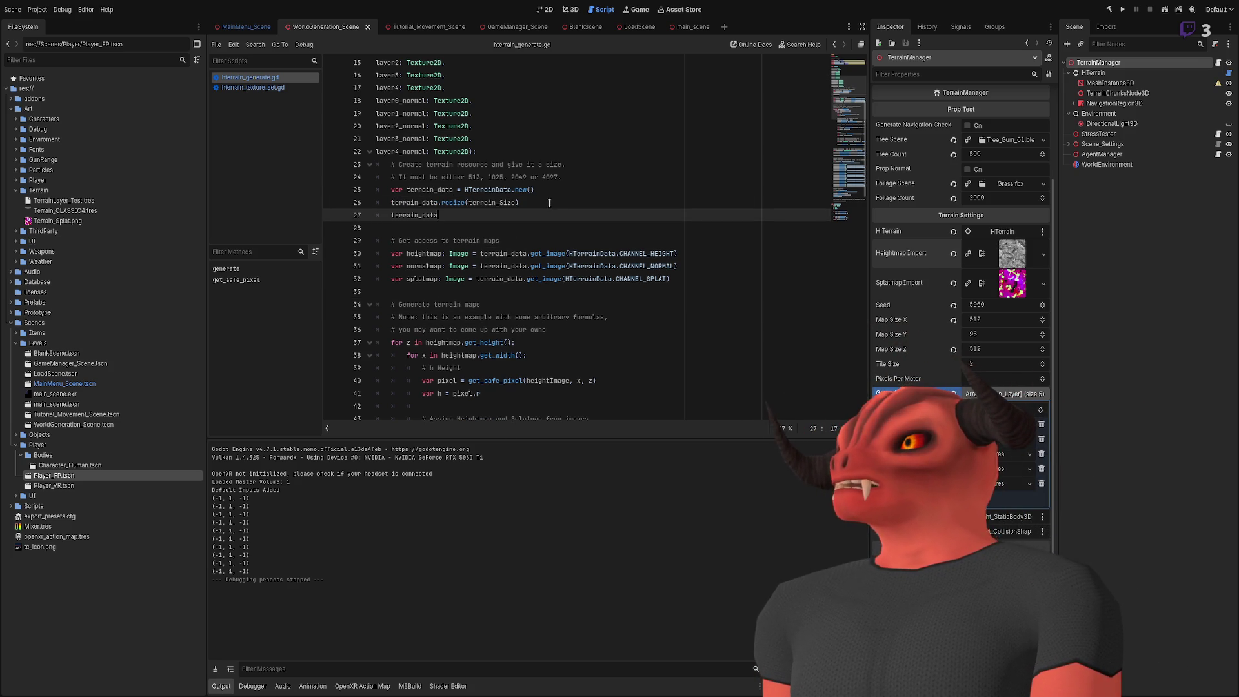
type(".height")
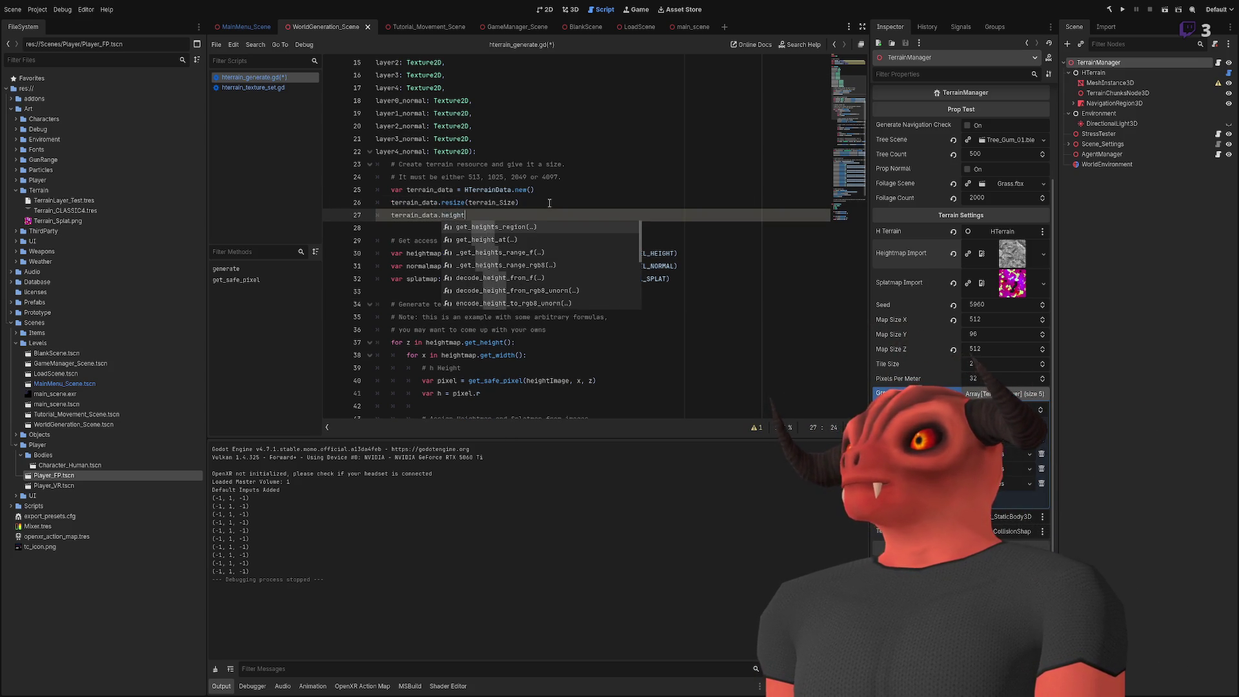
key("BackSpace")
key("BackSpace")
key("BackSpace")
key("BackSpace")
type("set")
key("Down")
key("Down")
key("Down")
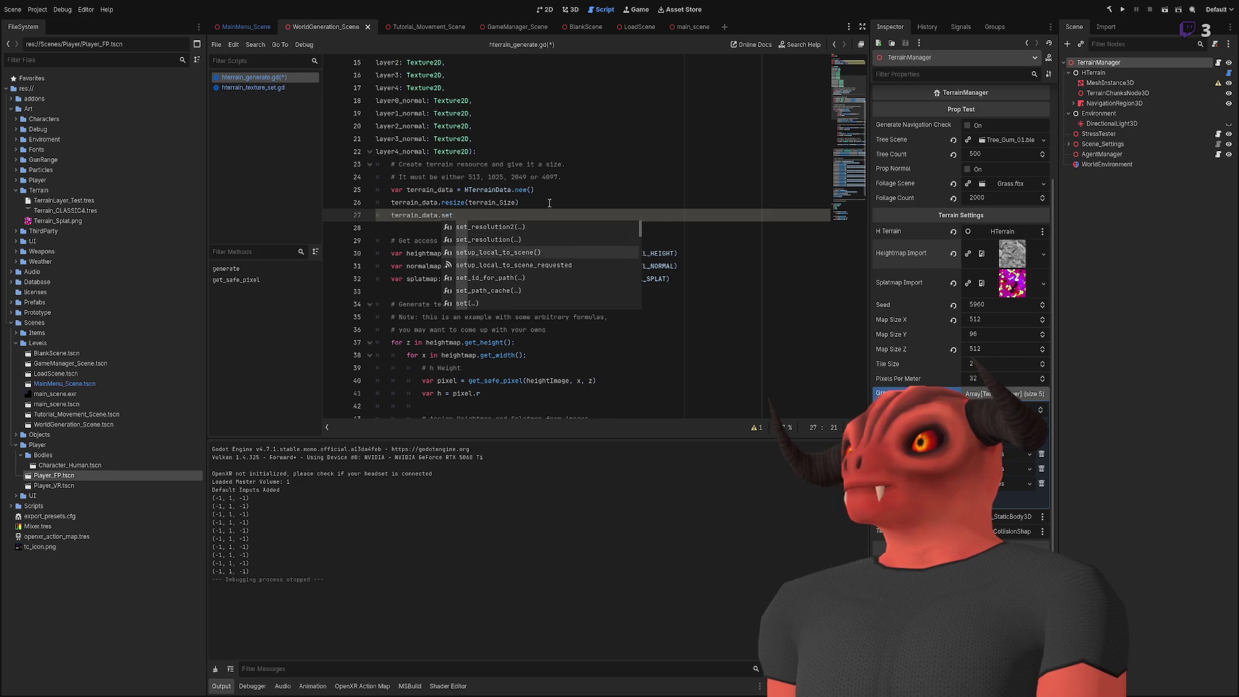
Step: Try range members, then delete the unfinished terrain_data line and highlight heightmap uses
type("_")
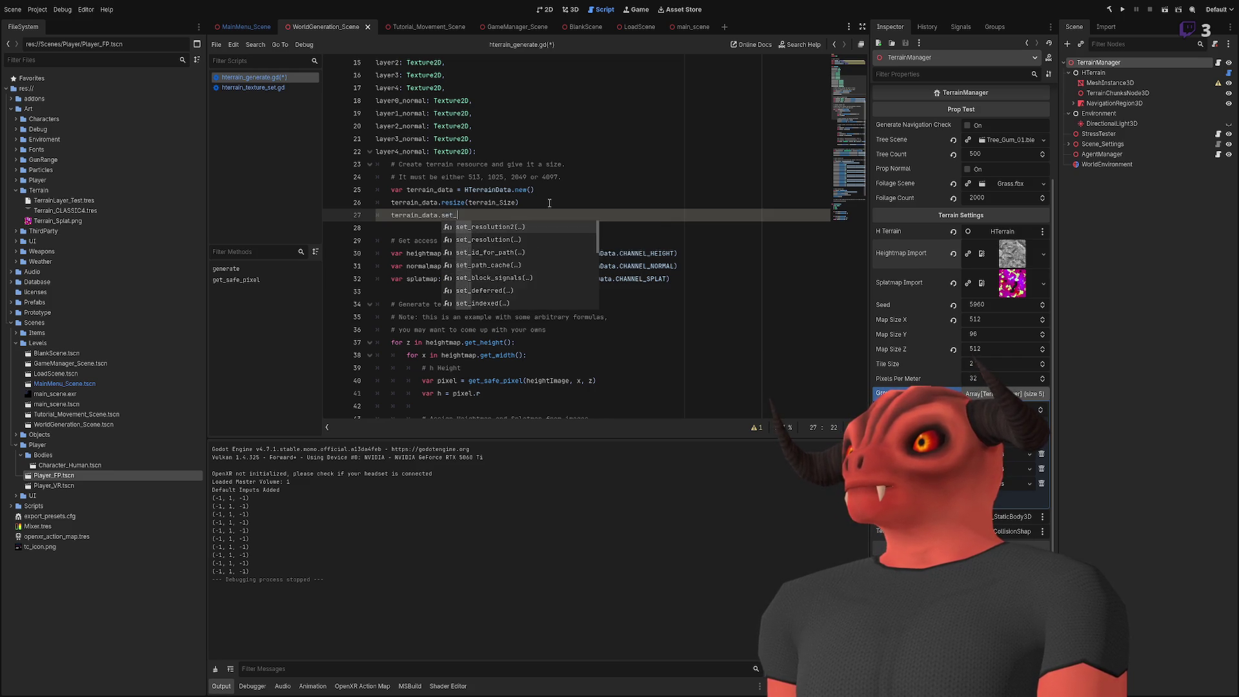
type("m")
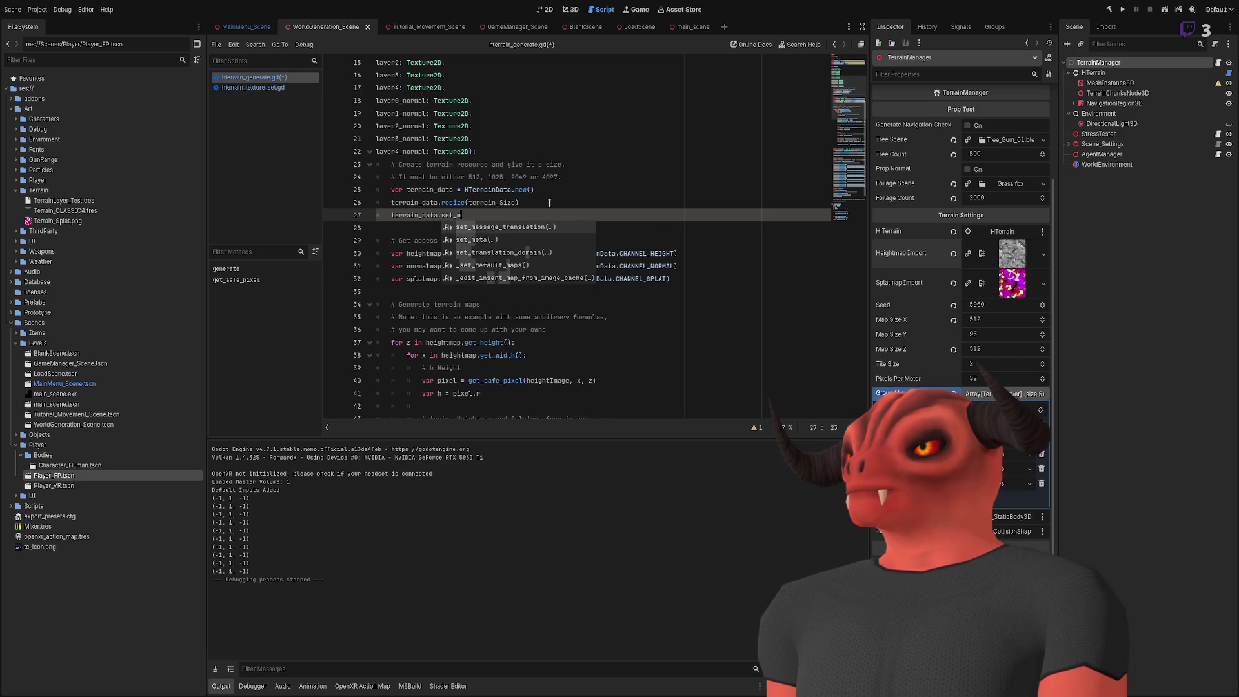
key("BackSpace")
type("rang")
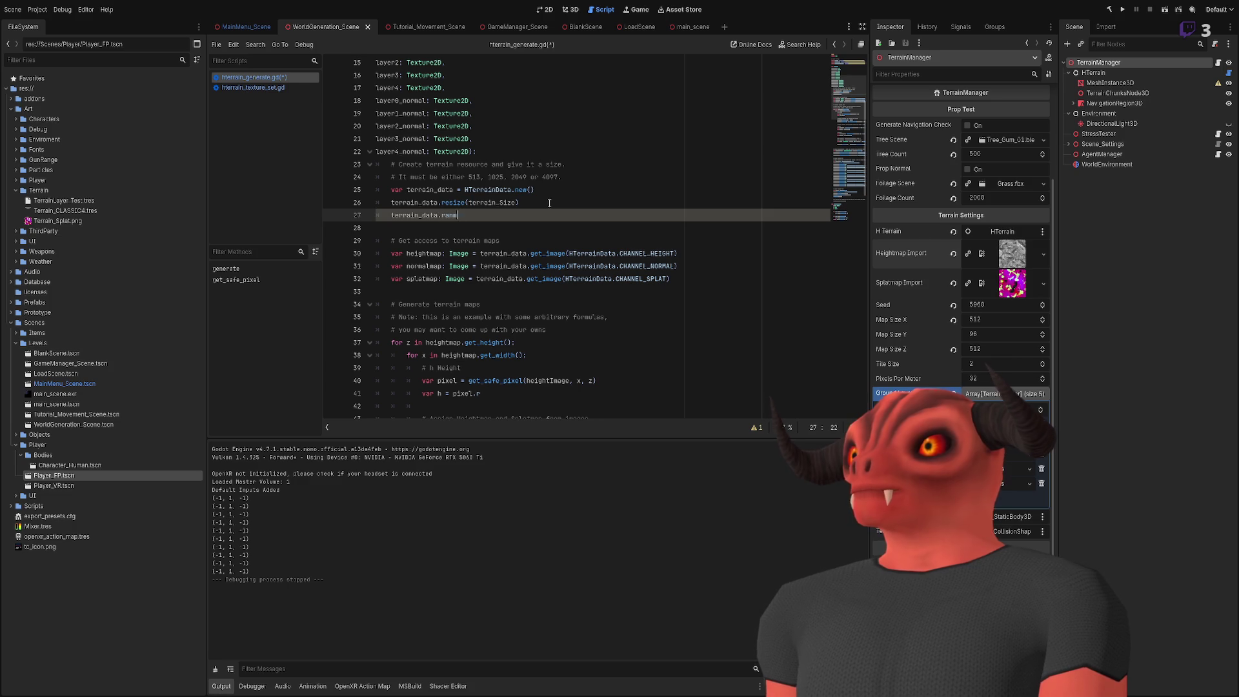
key("BackSpace")
type("ge")
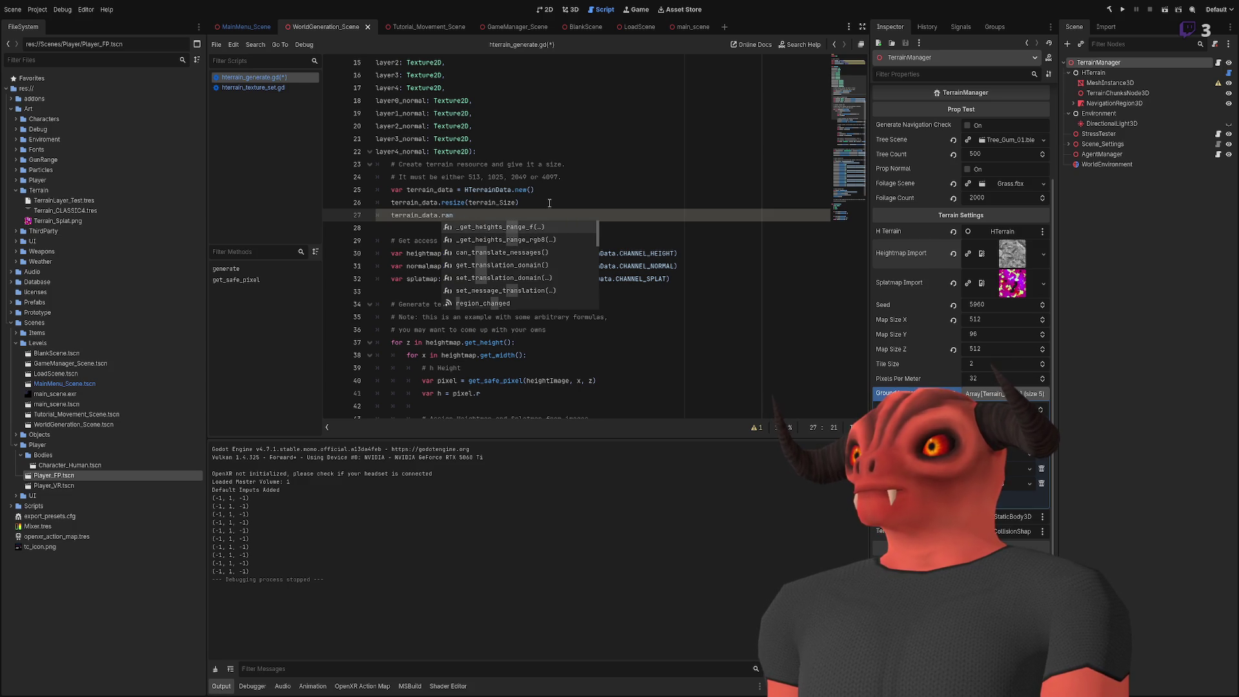
key("Down")
key("Down")
key("Down")
key("BackSpace")
key("BackSpace")
key("BackSpace")
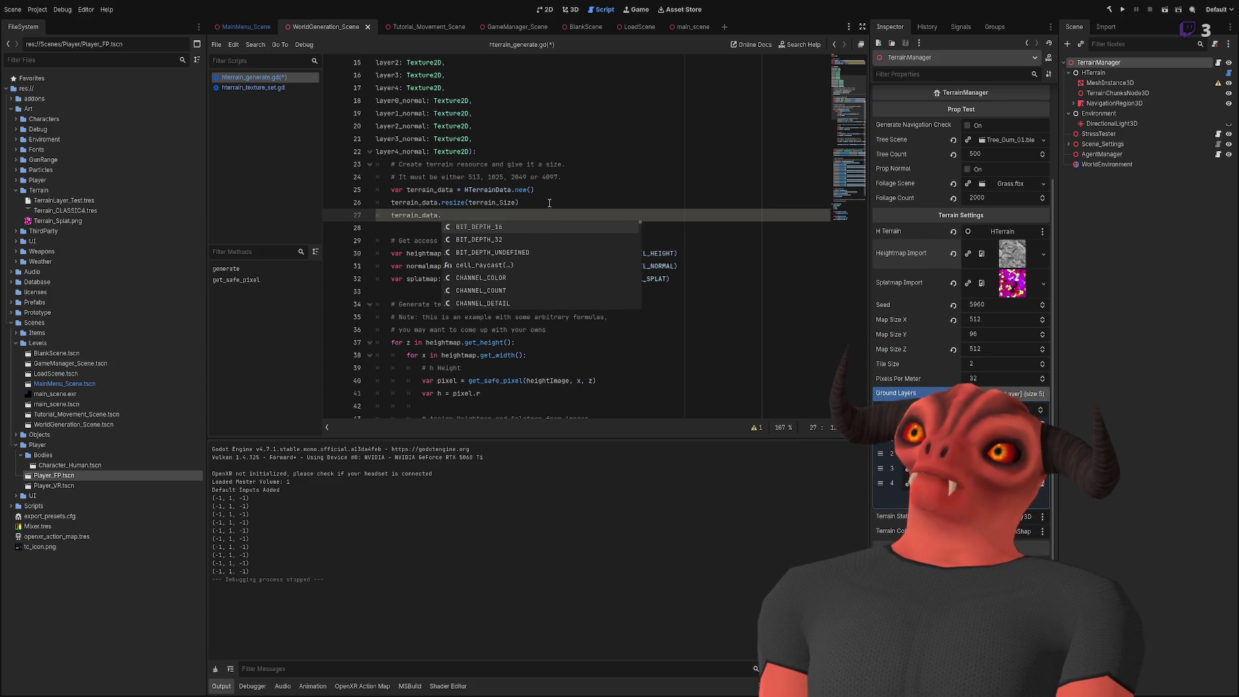
key("BackSpace")
key("BackSpace")
key("BackSpace")
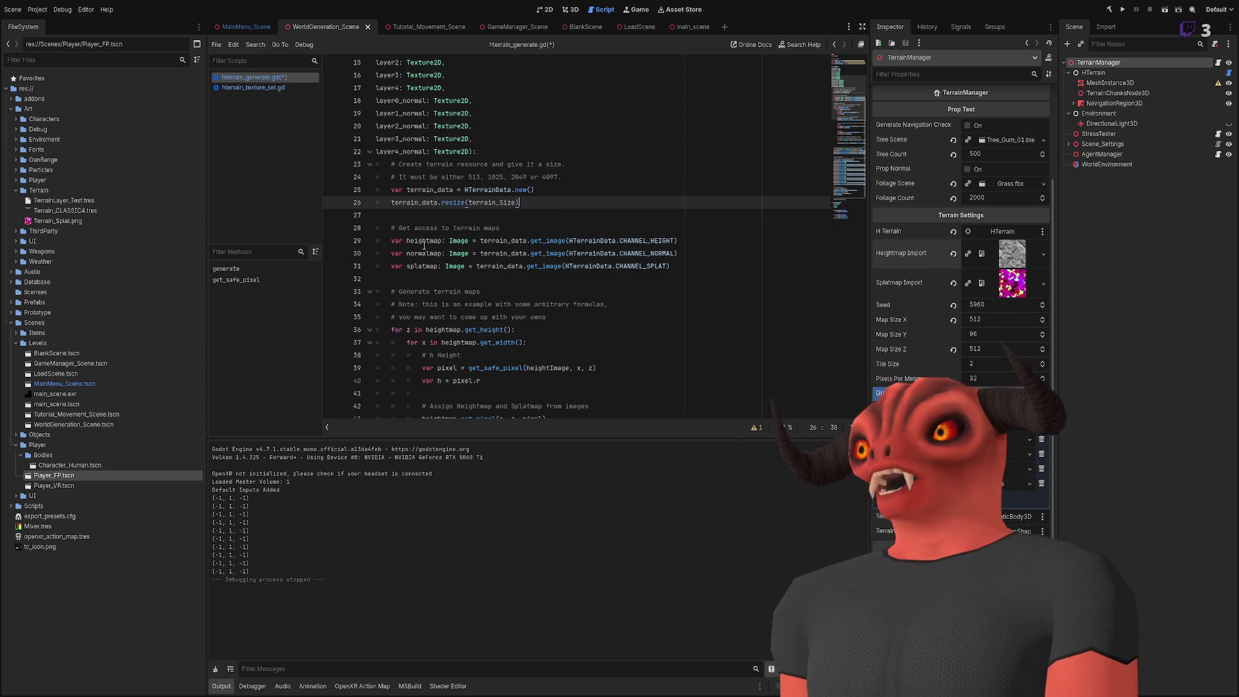
double_click(424, 243)
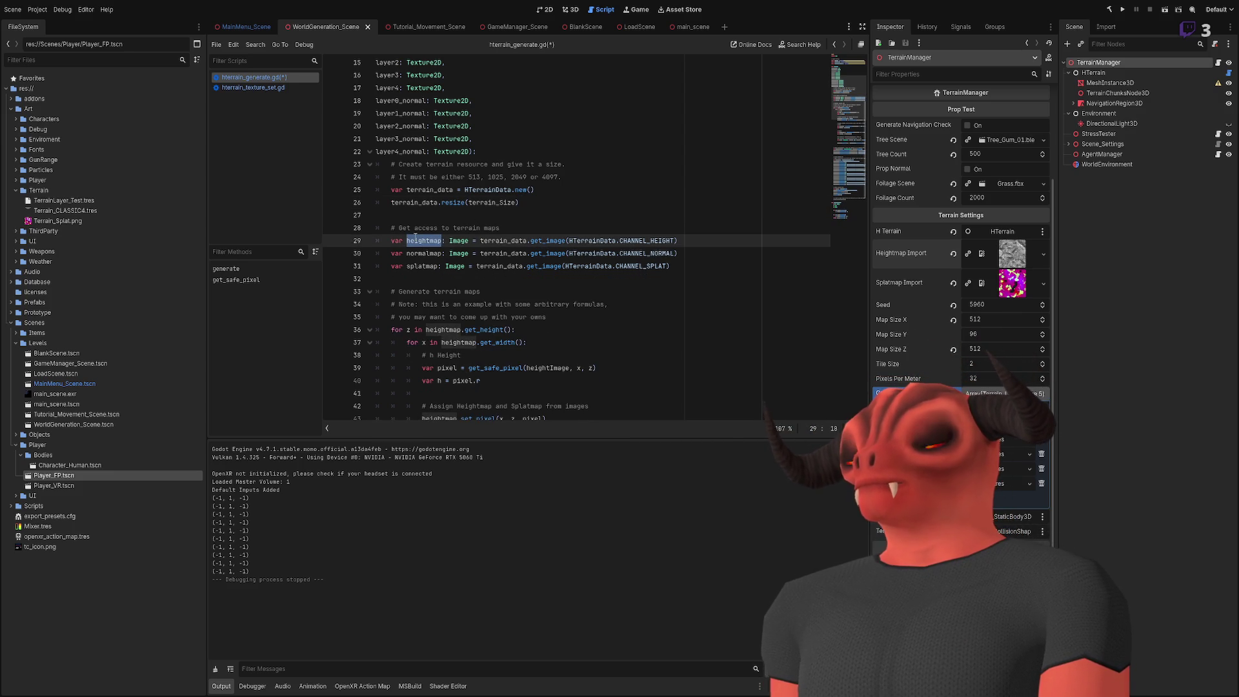
Step: Multiply the pixel in heightmap.set_pixel(x, z, pixel) on line 43 by 50
scroll(415, 237, "down", 3)
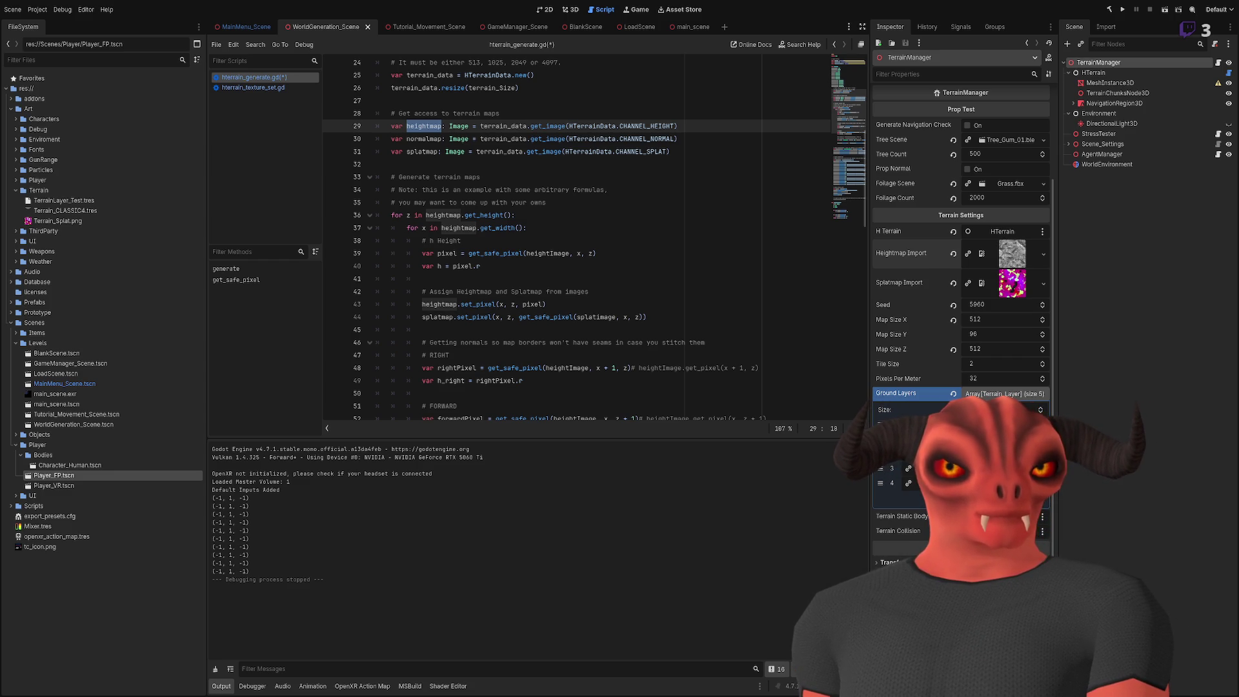
left_click(481, 177)
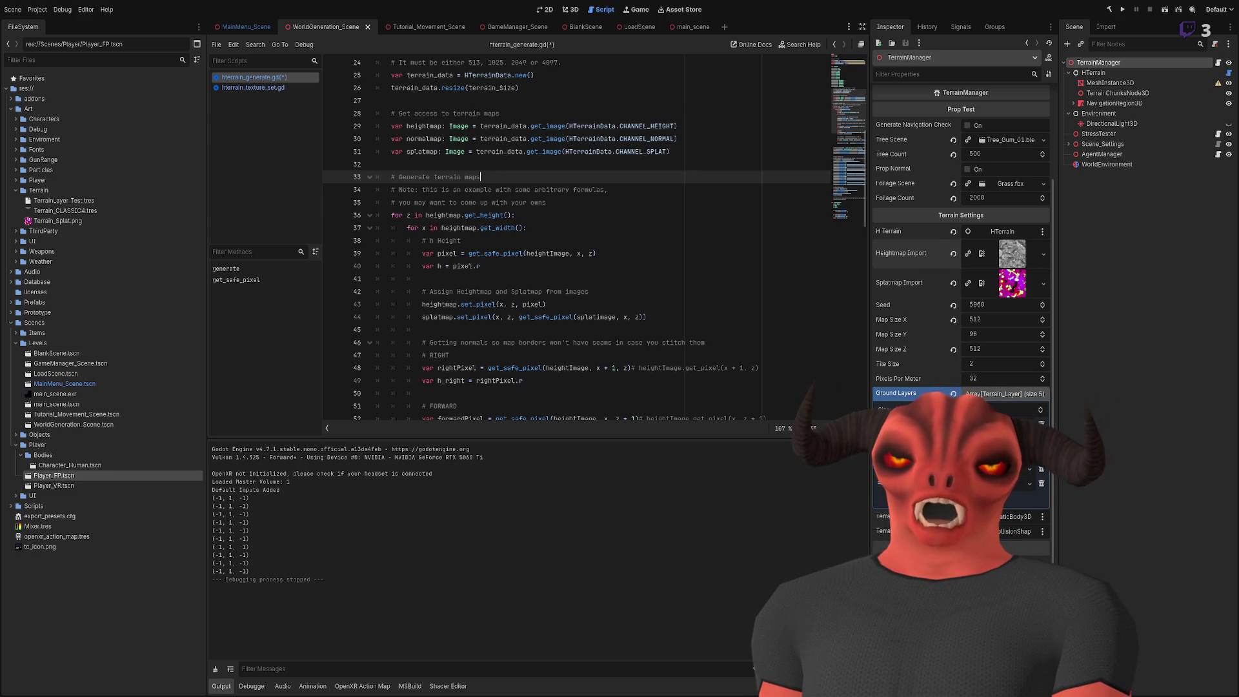
left_click(449, 278)
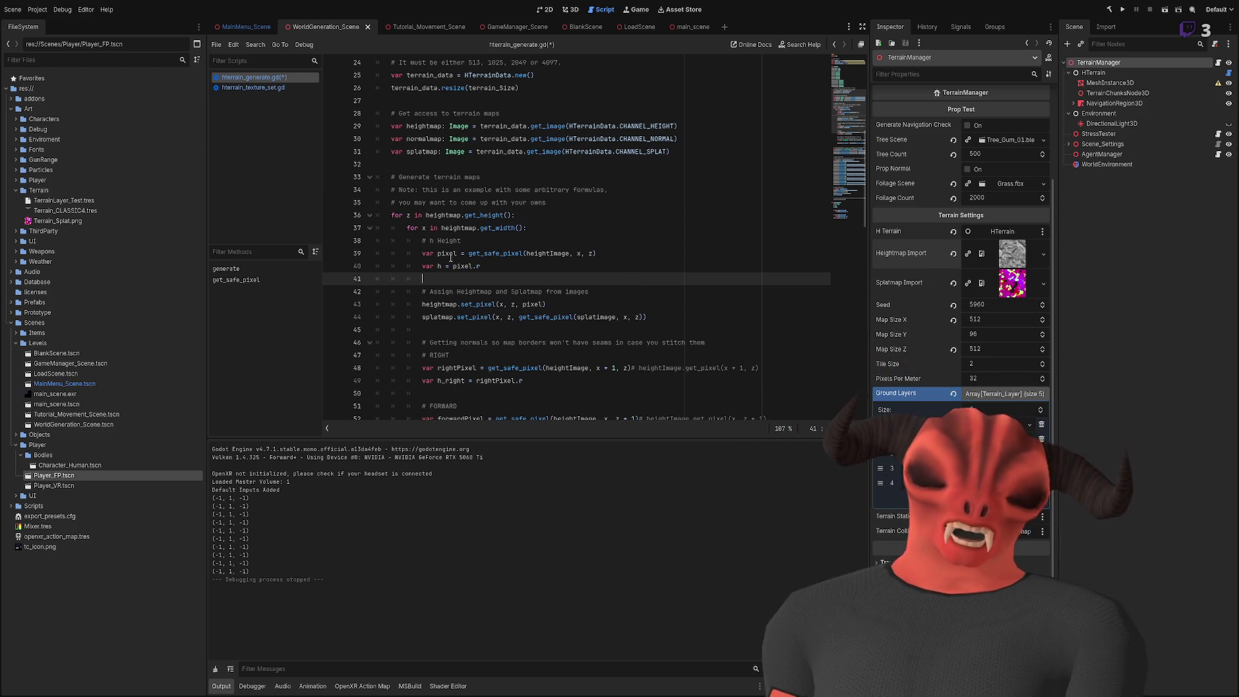
double_click(440, 266)
scroll(683, 327, "down", 4)
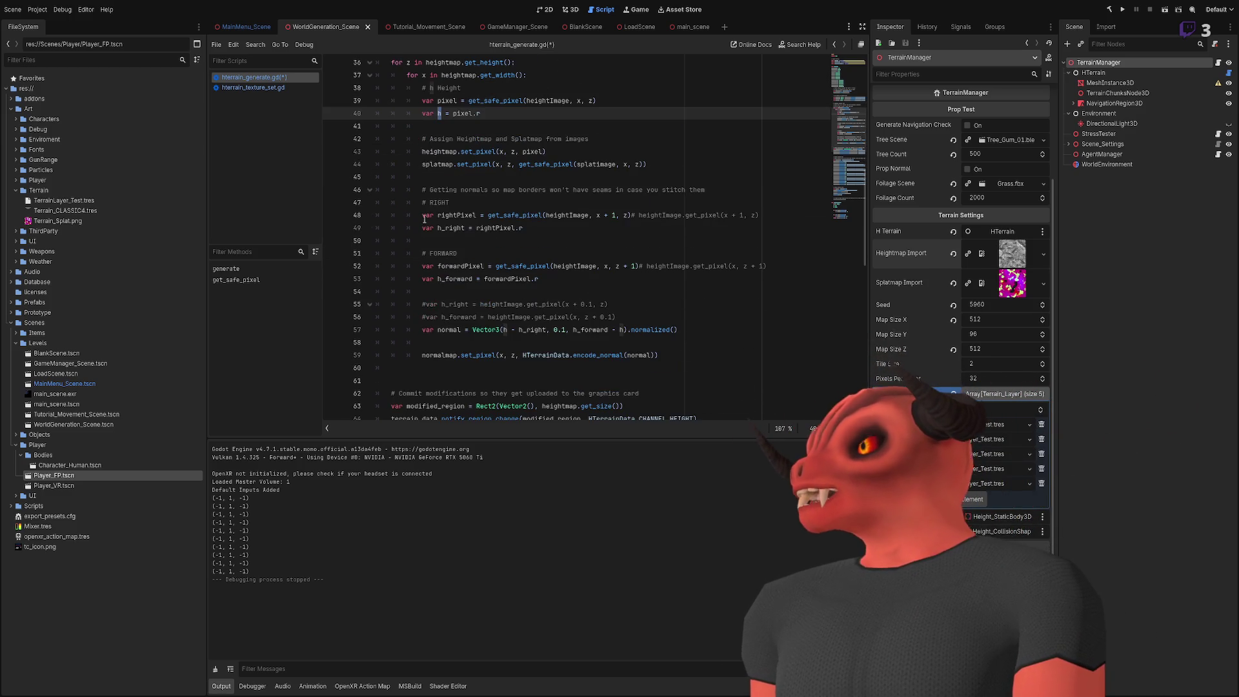
scroll(683, 328, "up", 1)
scroll(484, 213, "up", 5)
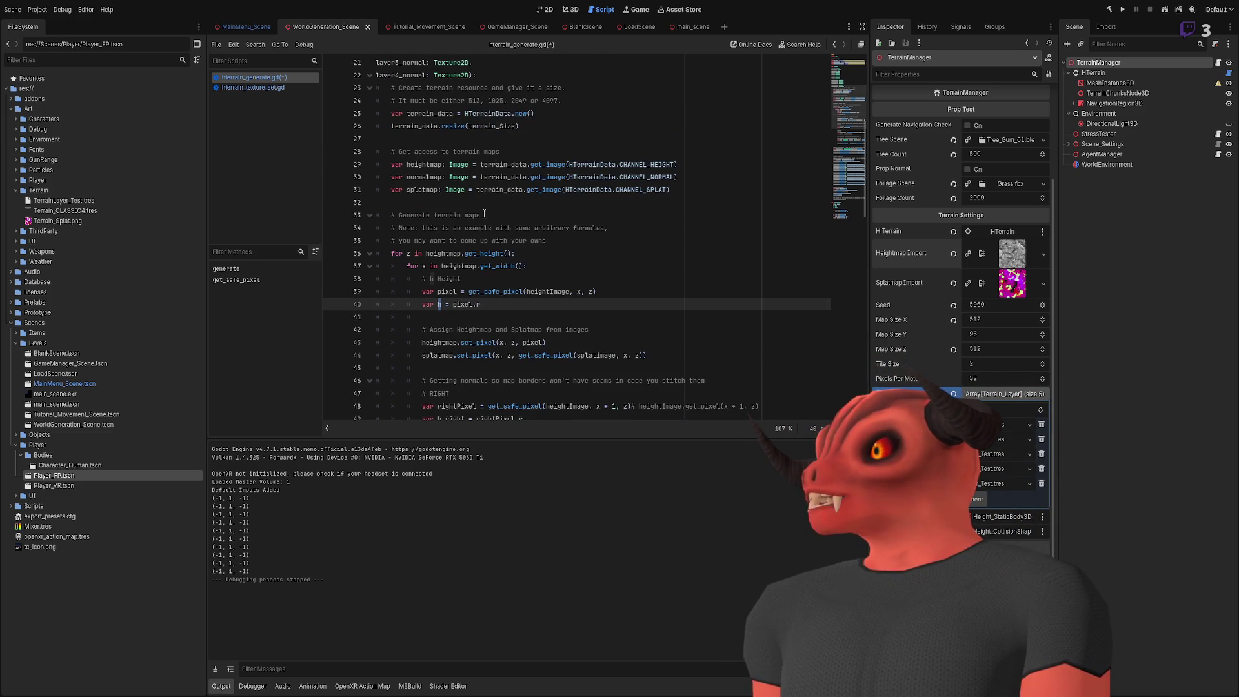
double_click(415, 165)
scroll(492, 185, "down", 3)
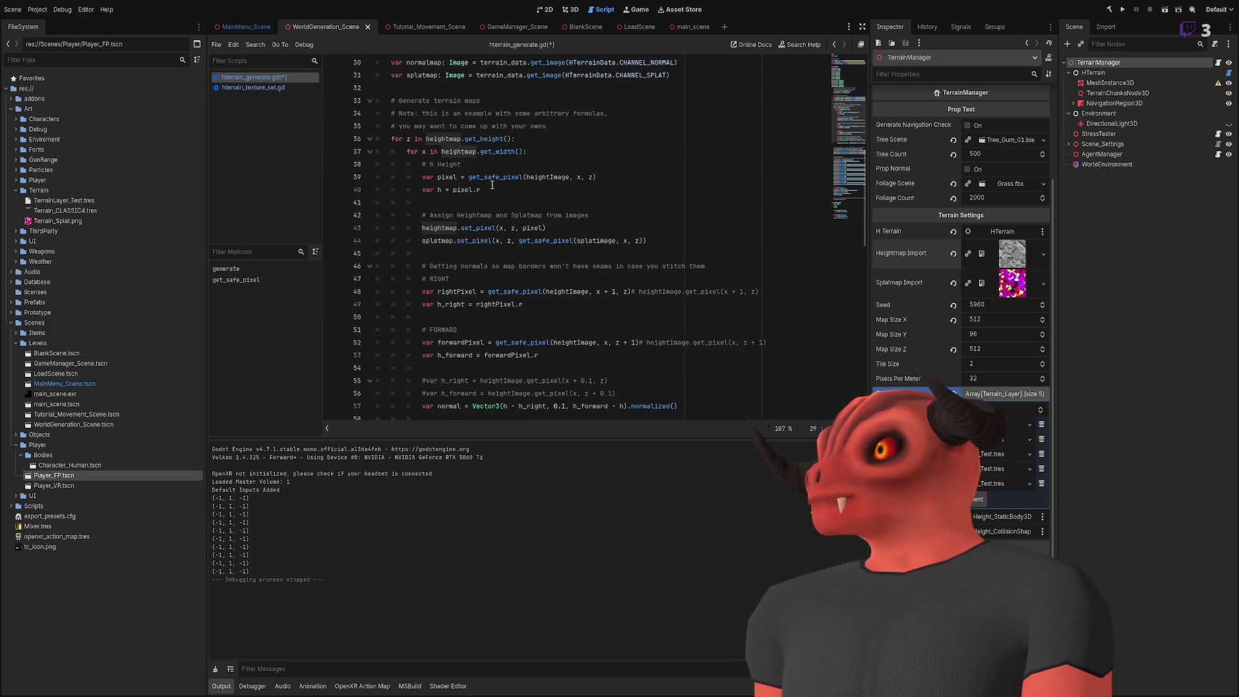
left_click(542, 228)
type("* 50")
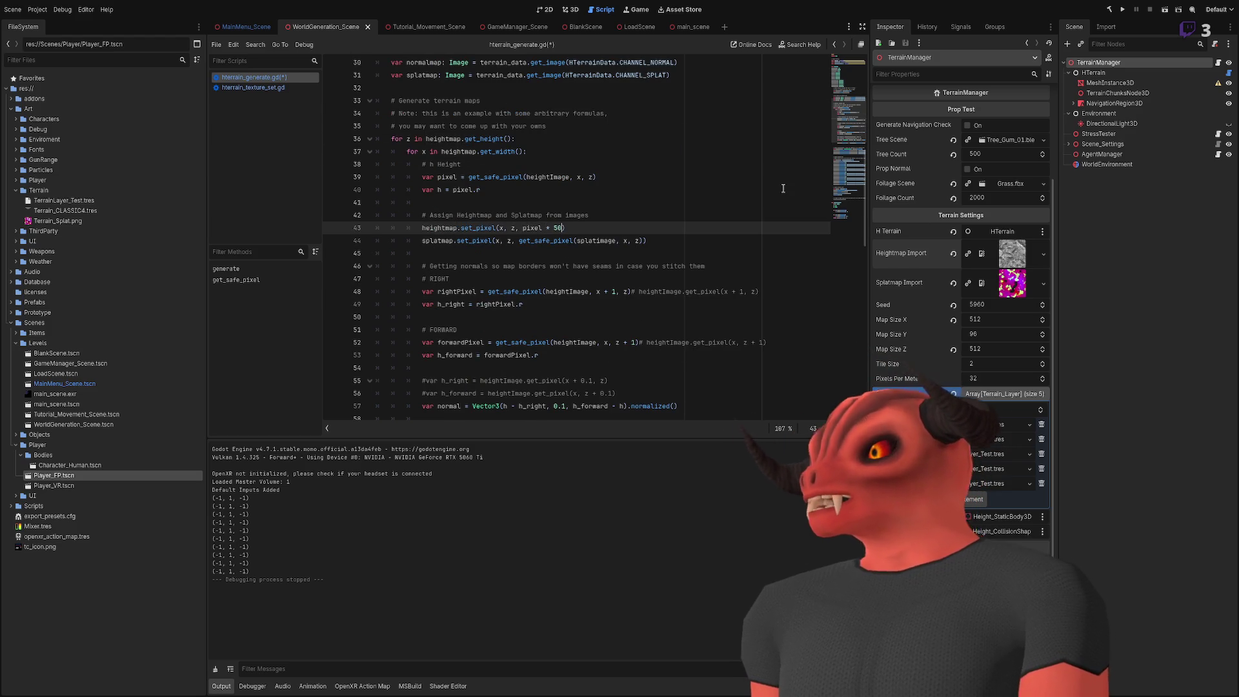
left_click(760, 215)
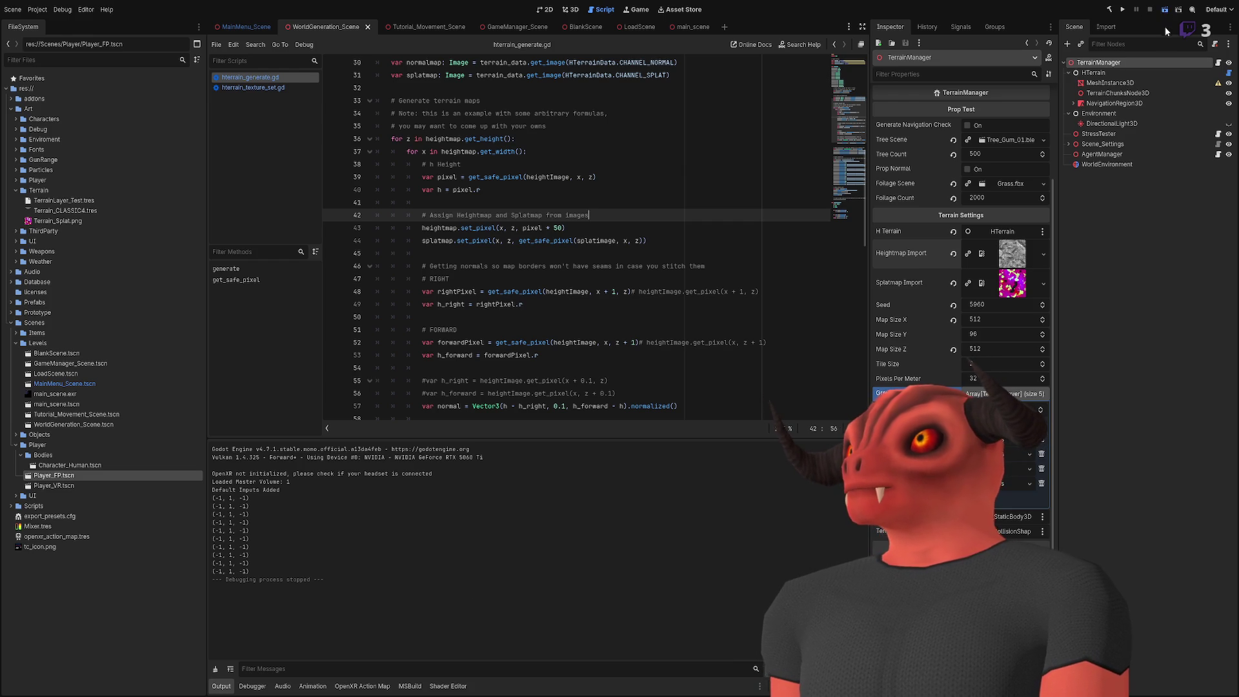
Step: Run the project and expand TerrainManager > HTerrain in the Remote scene tree
left_click(1179, 9)
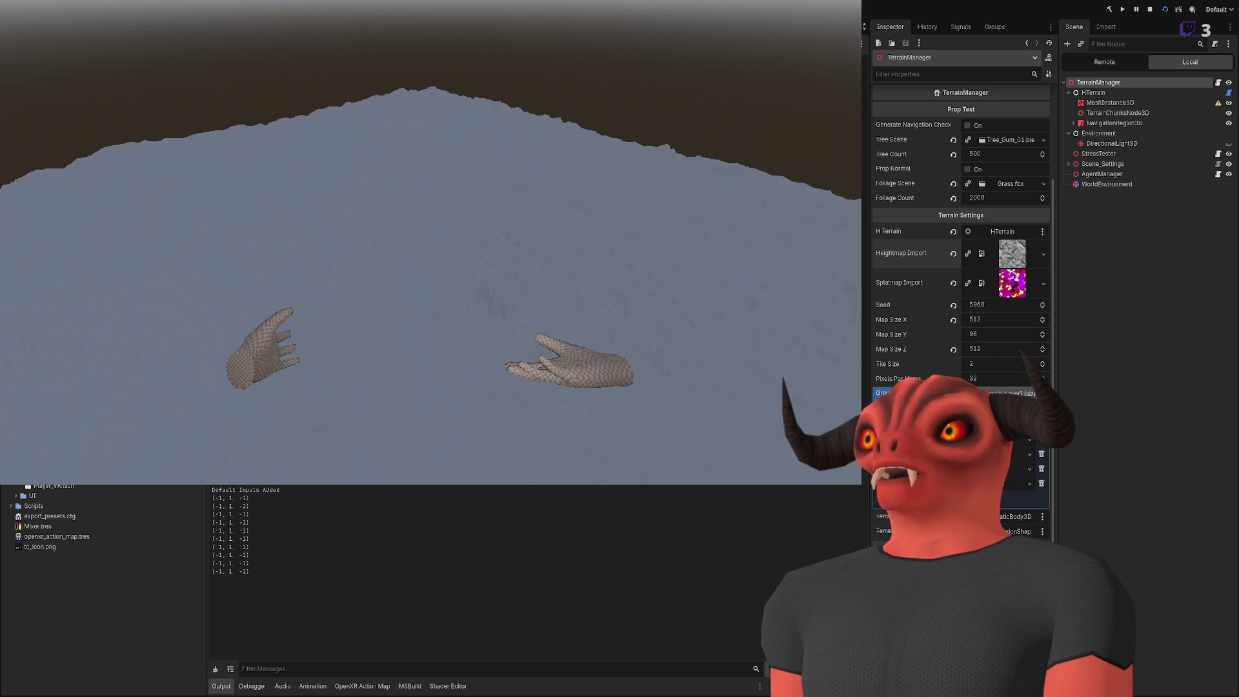
left_click(1101, 65)
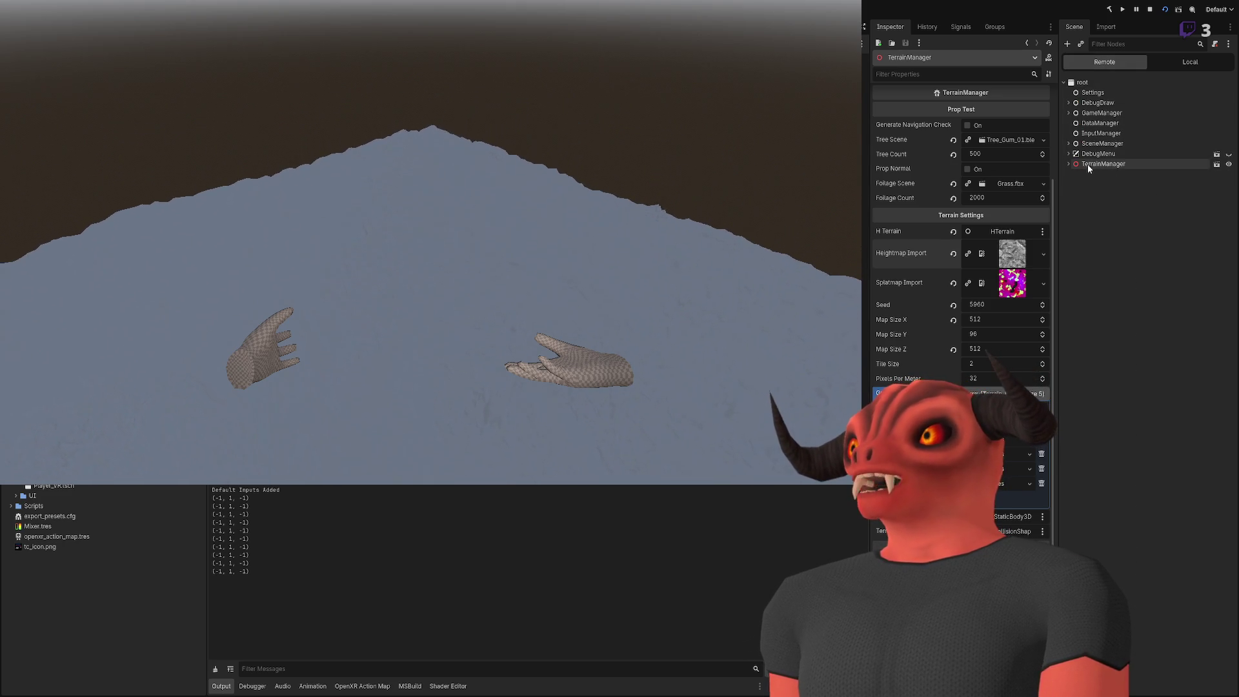
left_click(1068, 164)
left_click(1074, 175)
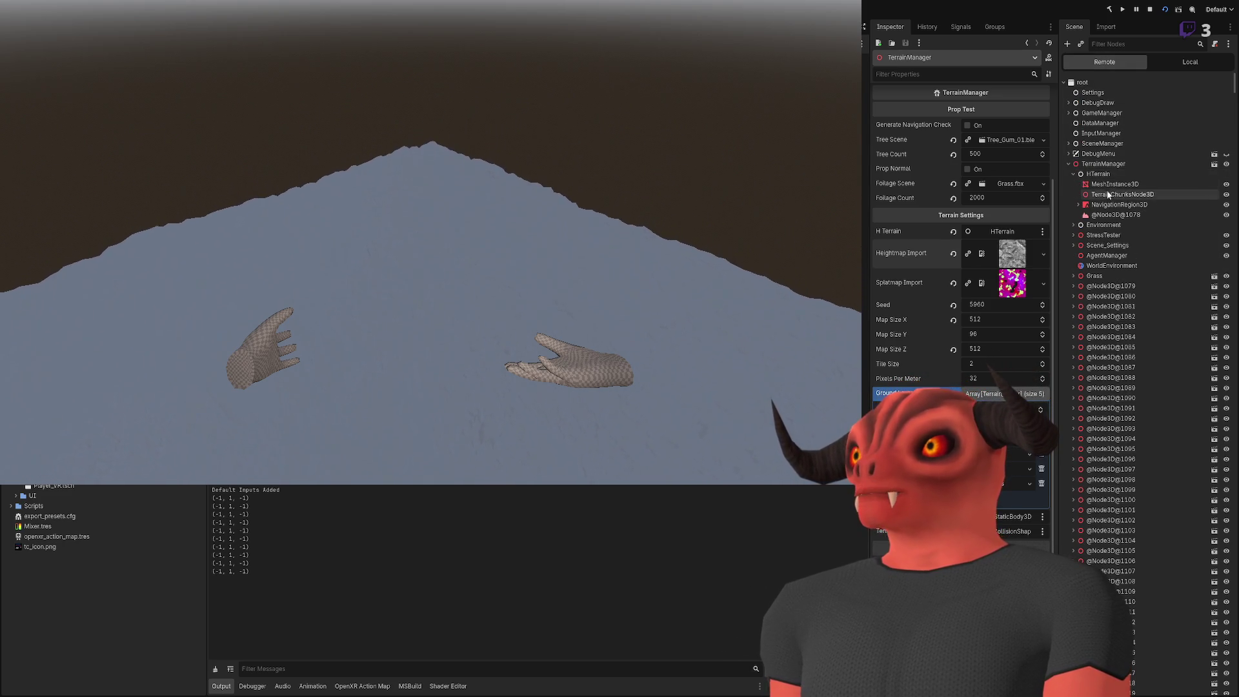
left_click(1115, 214)
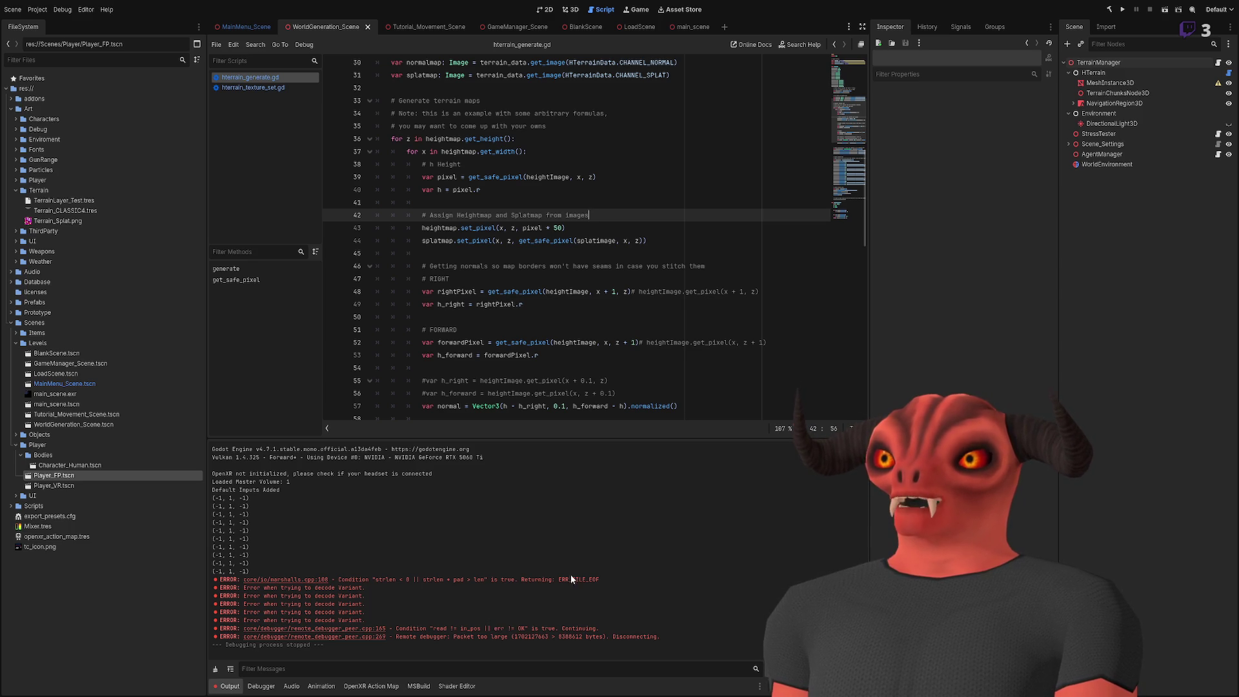
Step: Add a new terrain_height parameter line below the terrain size parameter
scroll(617, 217, "down", 1)
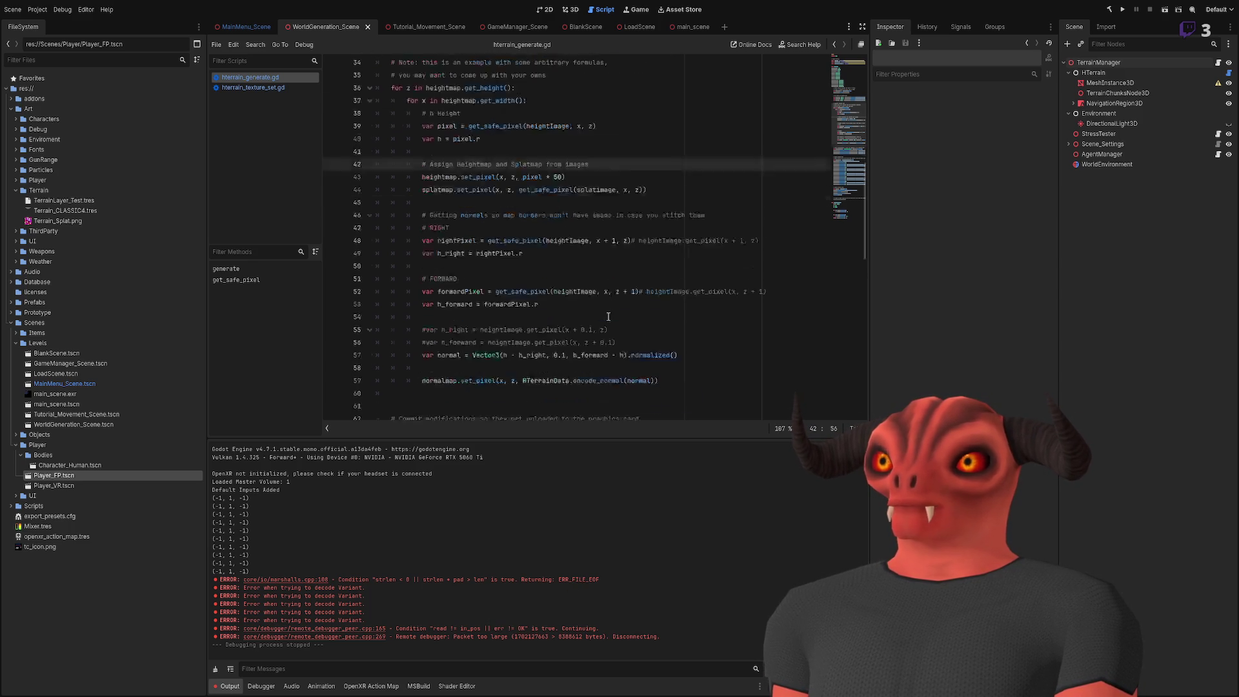
scroll(617, 218, "up", 1)
left_click(617, 240)
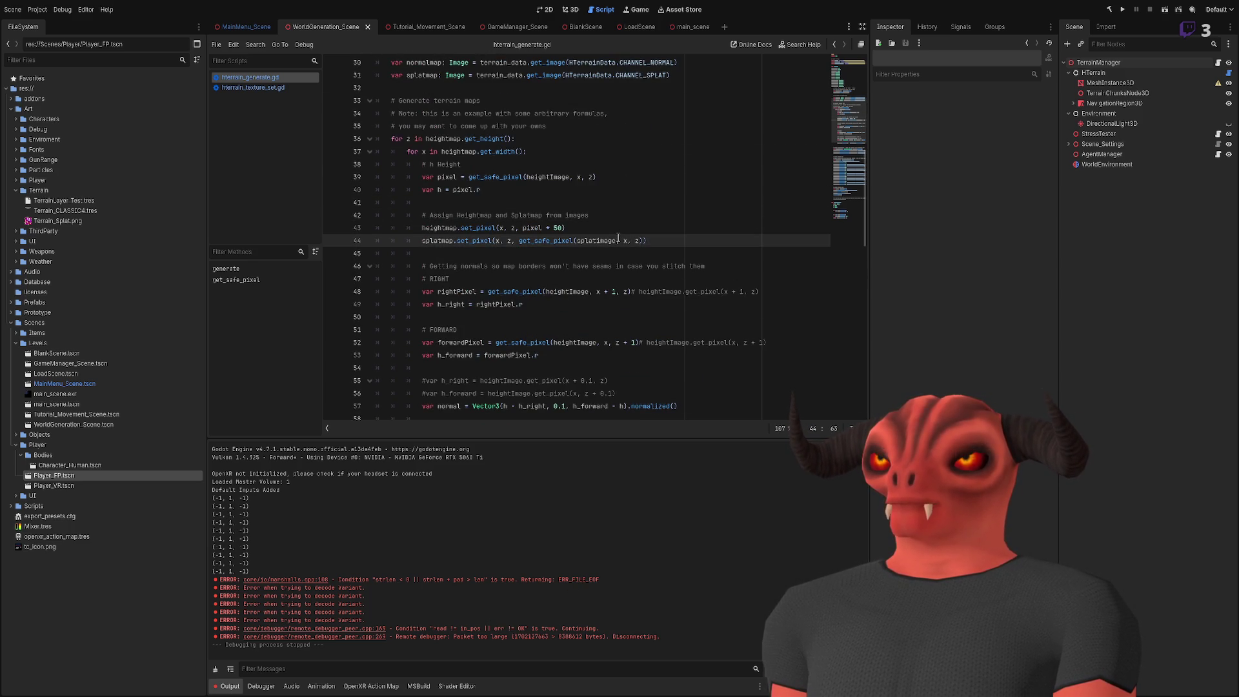
left_click(559, 229)
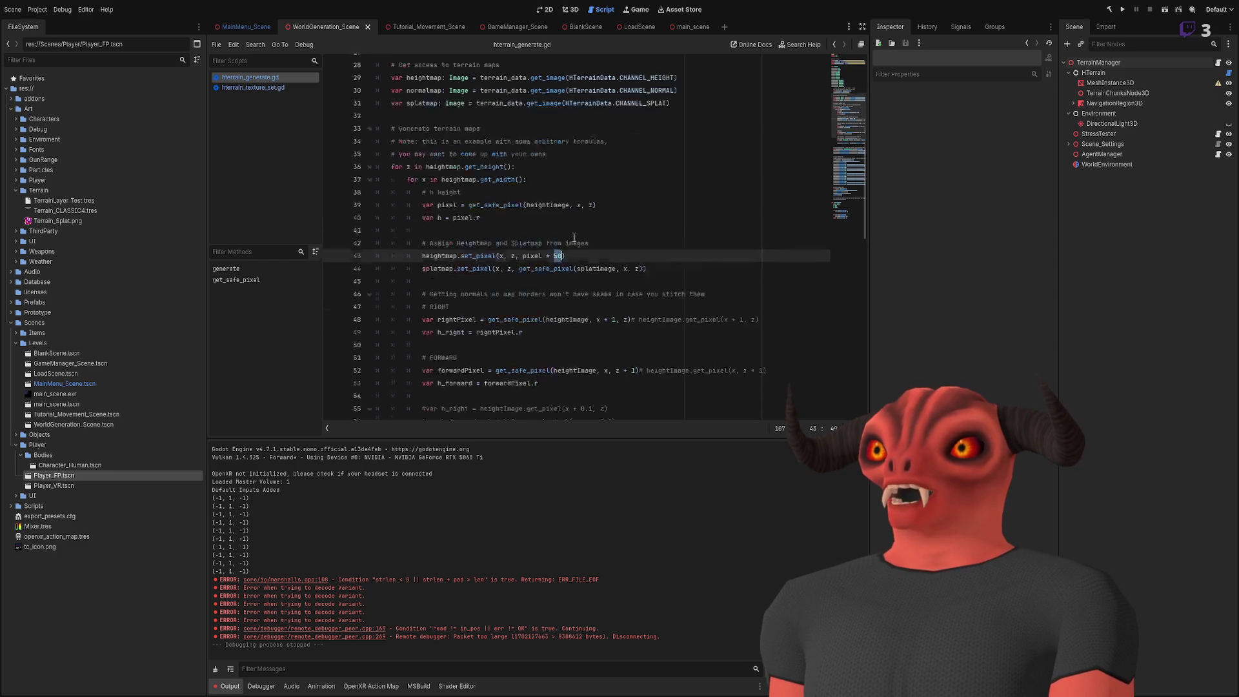
scroll(436, 182, "up", 10)
left_click(450, 179)
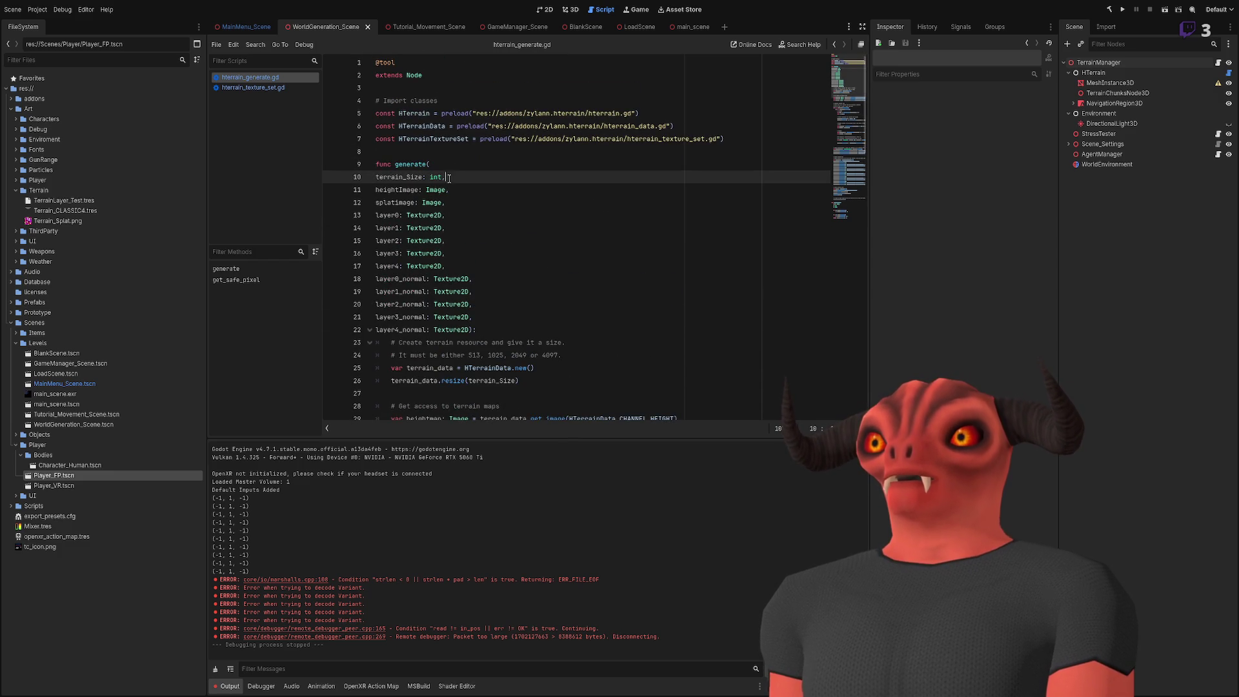
key("Return")
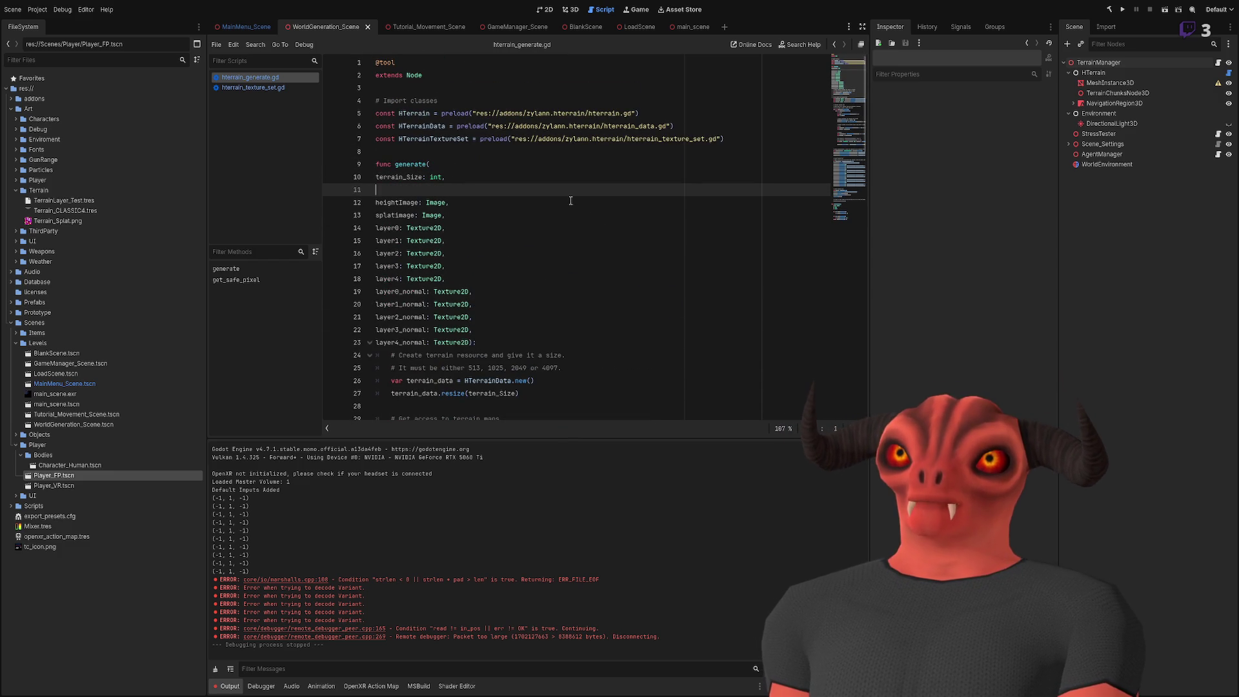
type("terain_h")
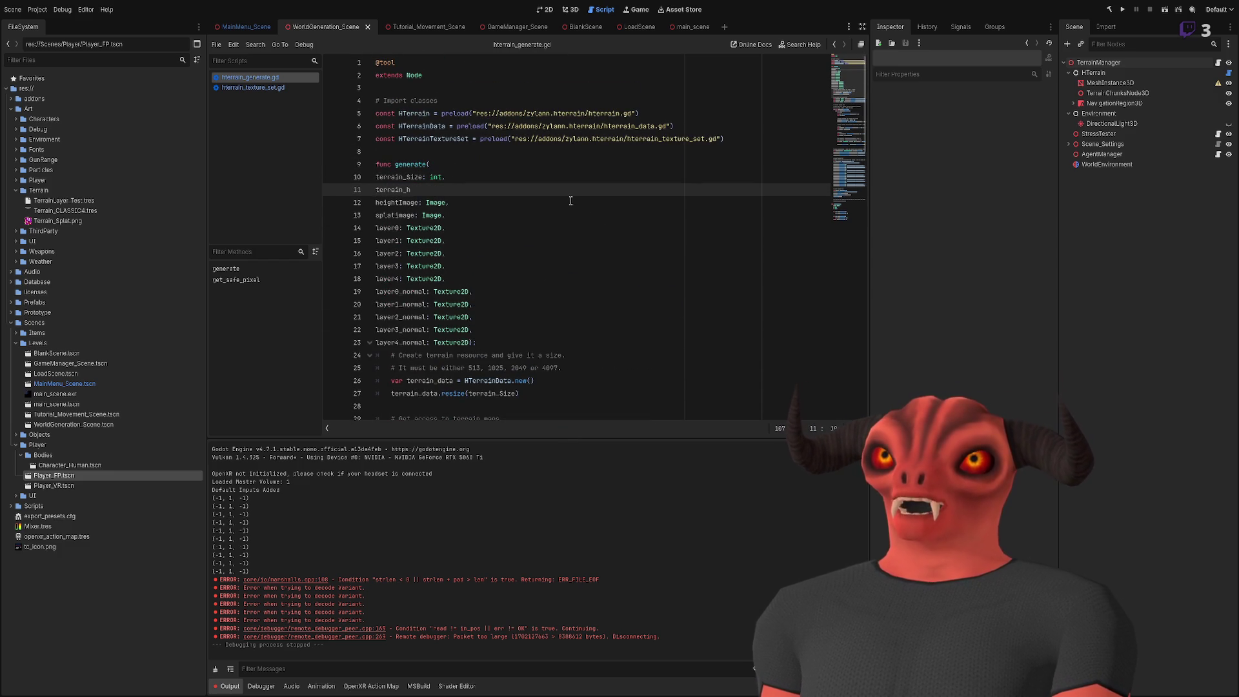
key("BackSpace")
key("BackSpace")
type("t")
key("Up")
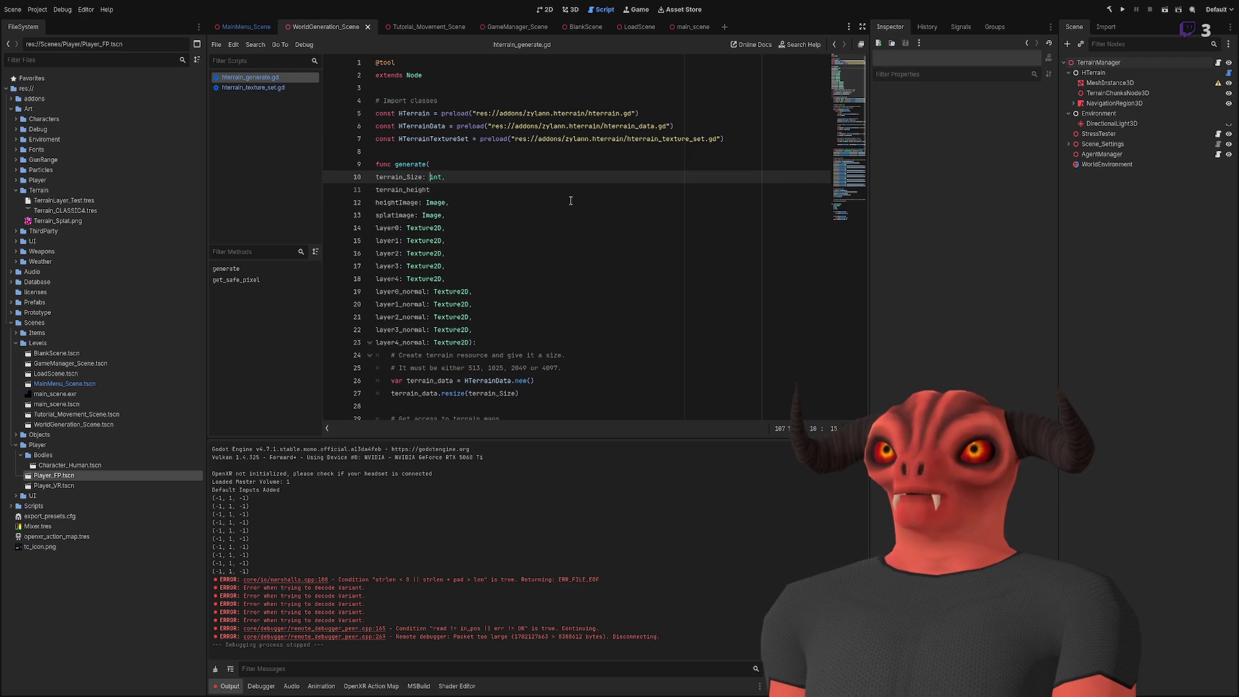
key("Left")
key("Left")
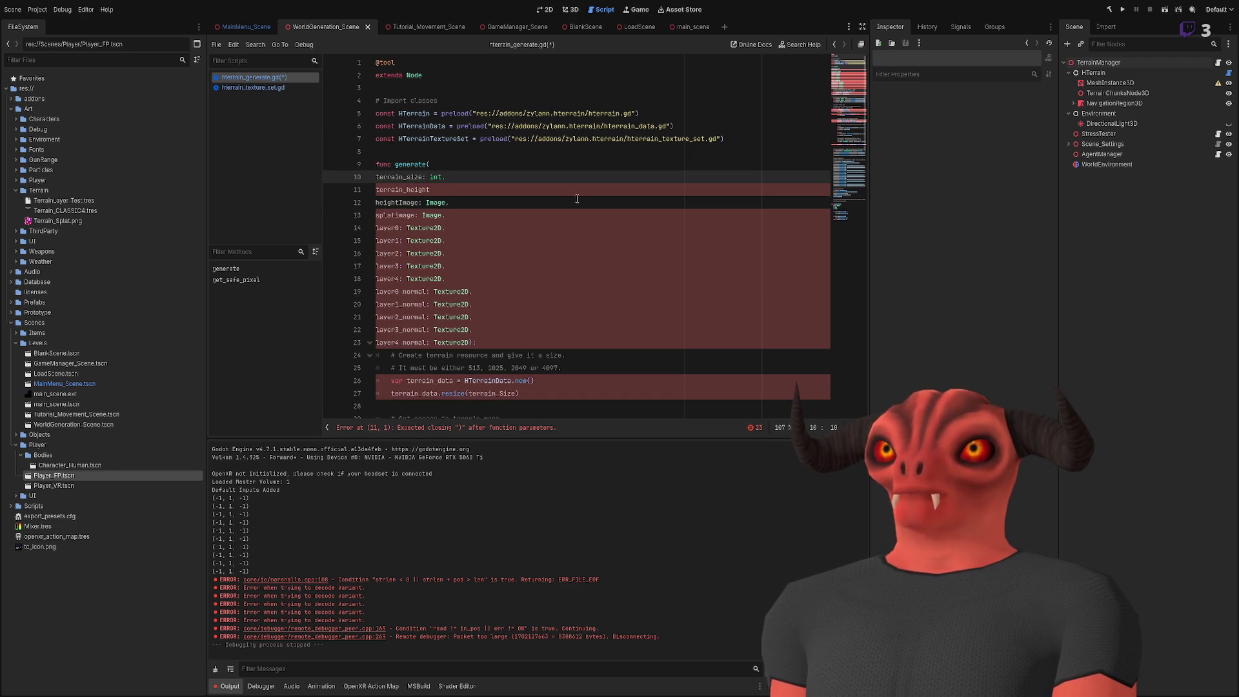
Step: Declare terrain_height as a float instead of an int
left_click(577, 199)
key("Up")
key("BackSpace")
key("BackSpace")
key("BackSpace")
type("float,")
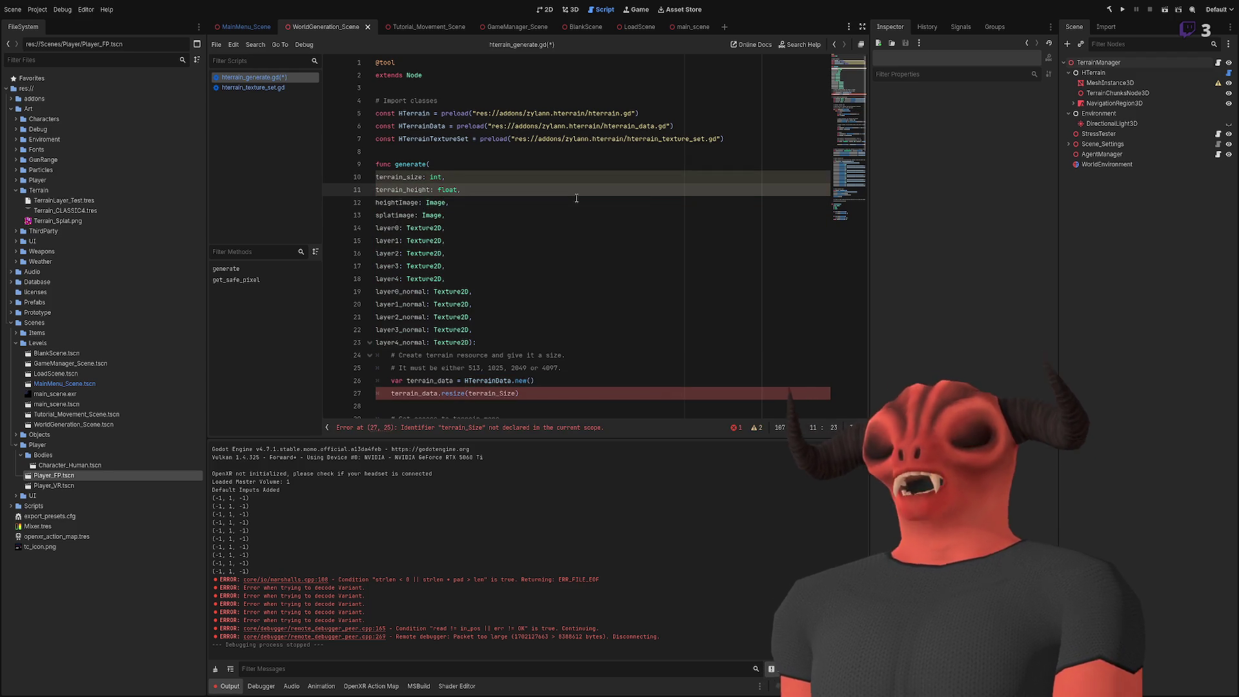
key("Up")
key("Home")
Step: Update the outdated terrain_Size references in the resize call to terrain_size
key("shift+ctrl+Right")
scroll(512, 213, "down", 7)
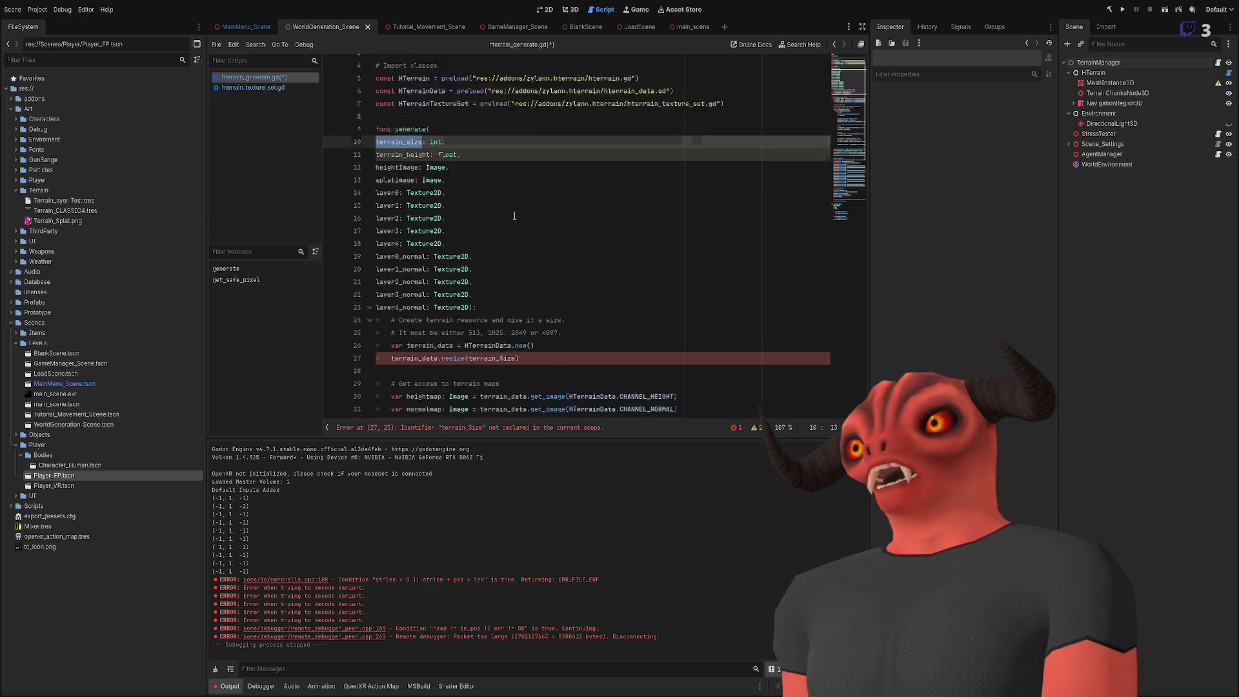
double_click(407, 127)
double_click(492, 126)
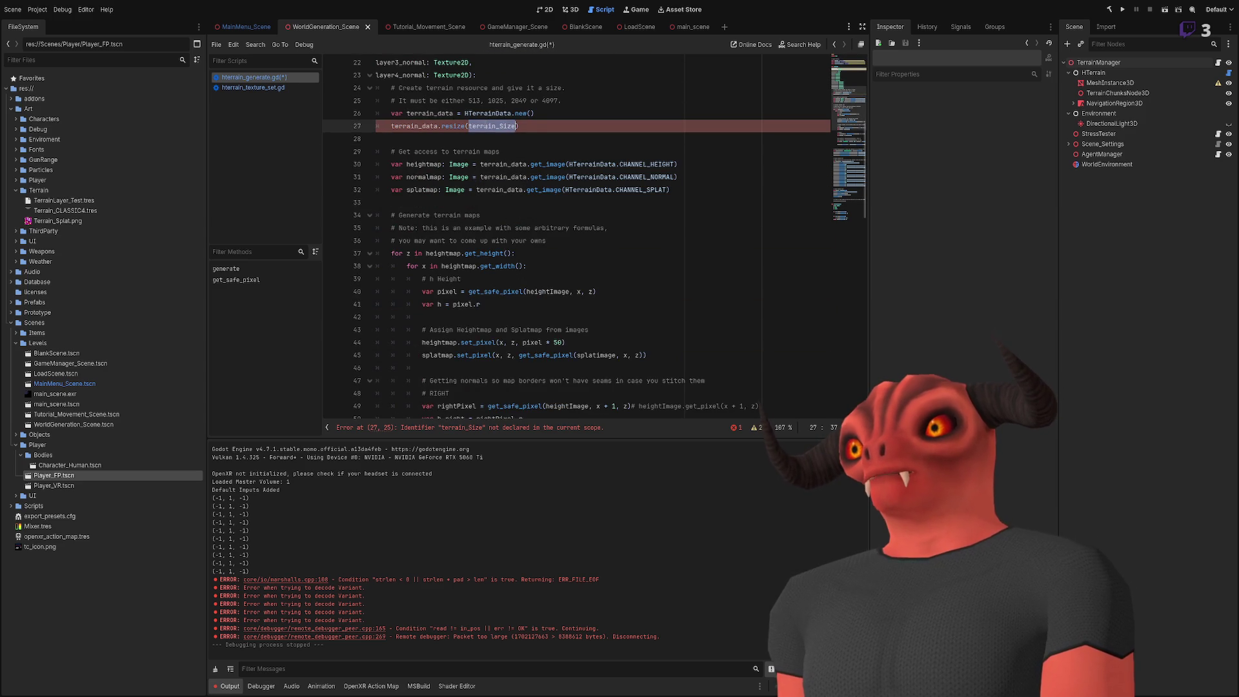
scroll(659, 140, "up", 4)
Step: Replace the hard-coded 50 heightmap multiplier on line 44 with terrain_height and save
left_click(406, 76)
double_click(406, 76)
key("ctrl+c")
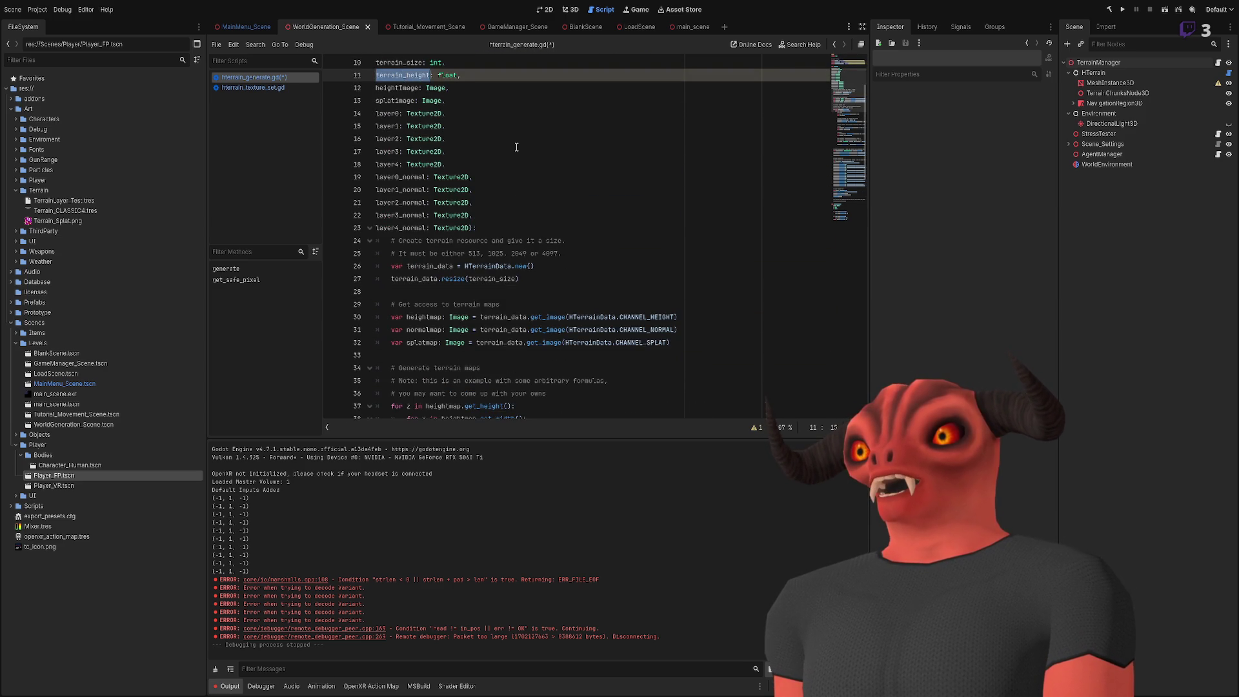
scroll(548, 233, "down", 8)
left_click(561, 189)
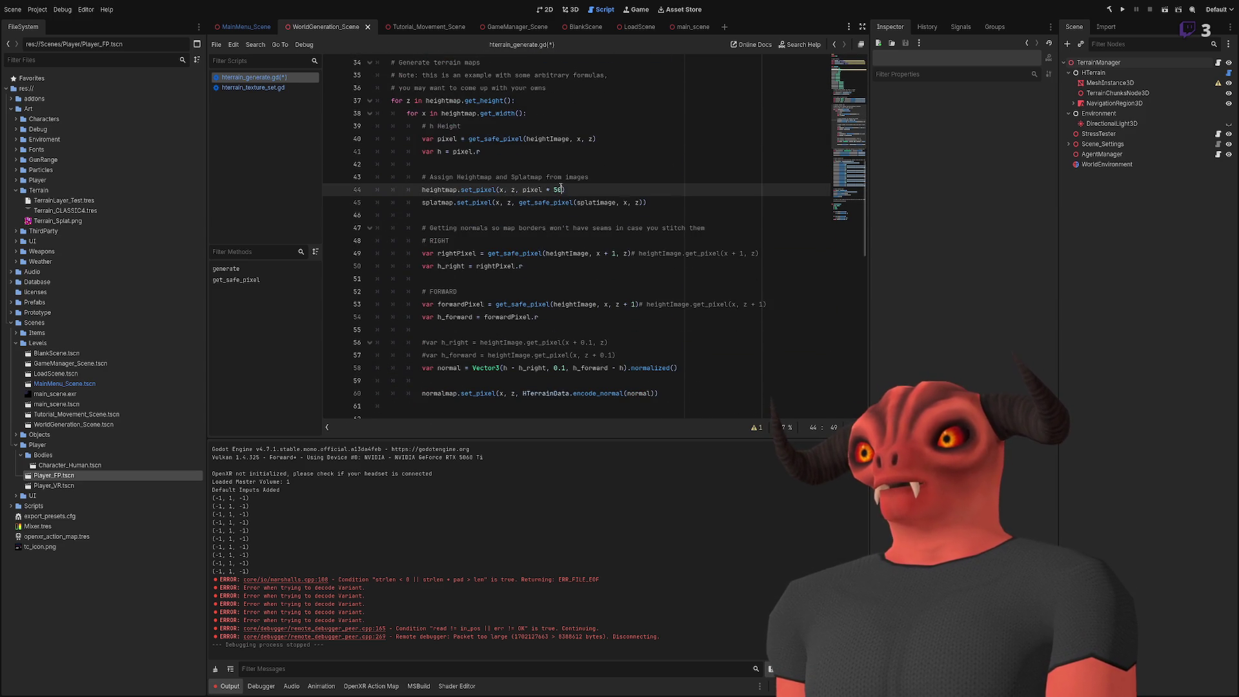
key("ctrl+v")
key("ctrl+s")
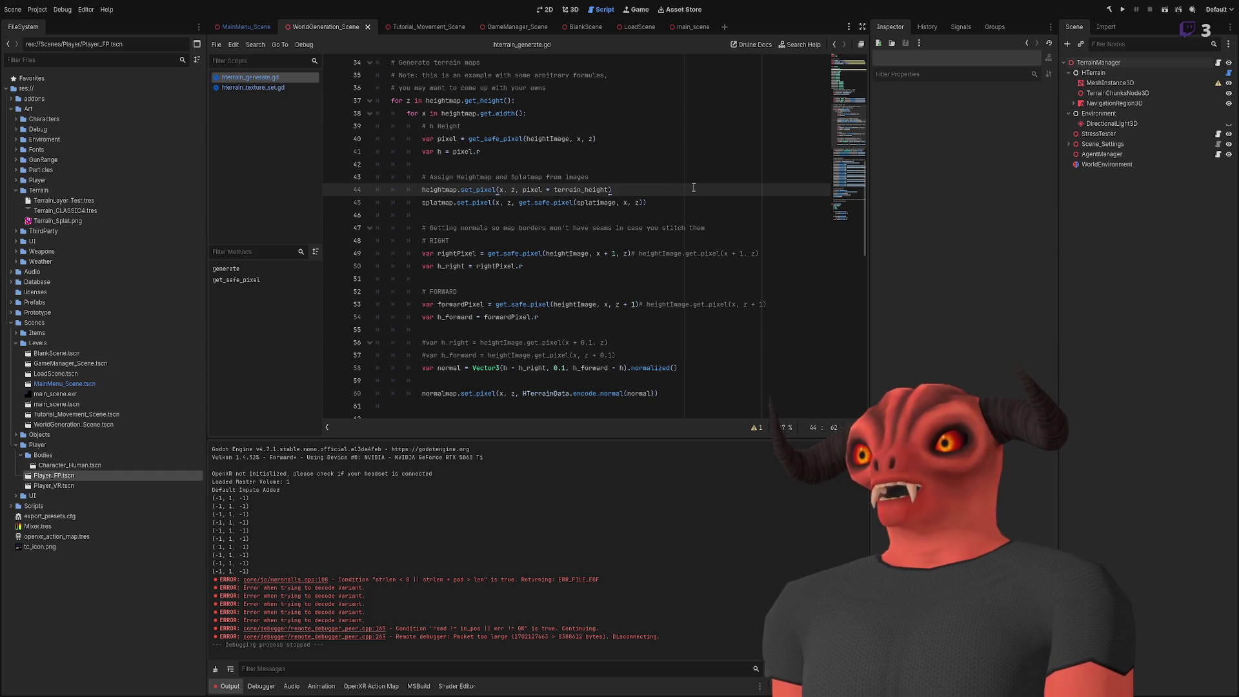
scroll(692, 187, "up", 4)
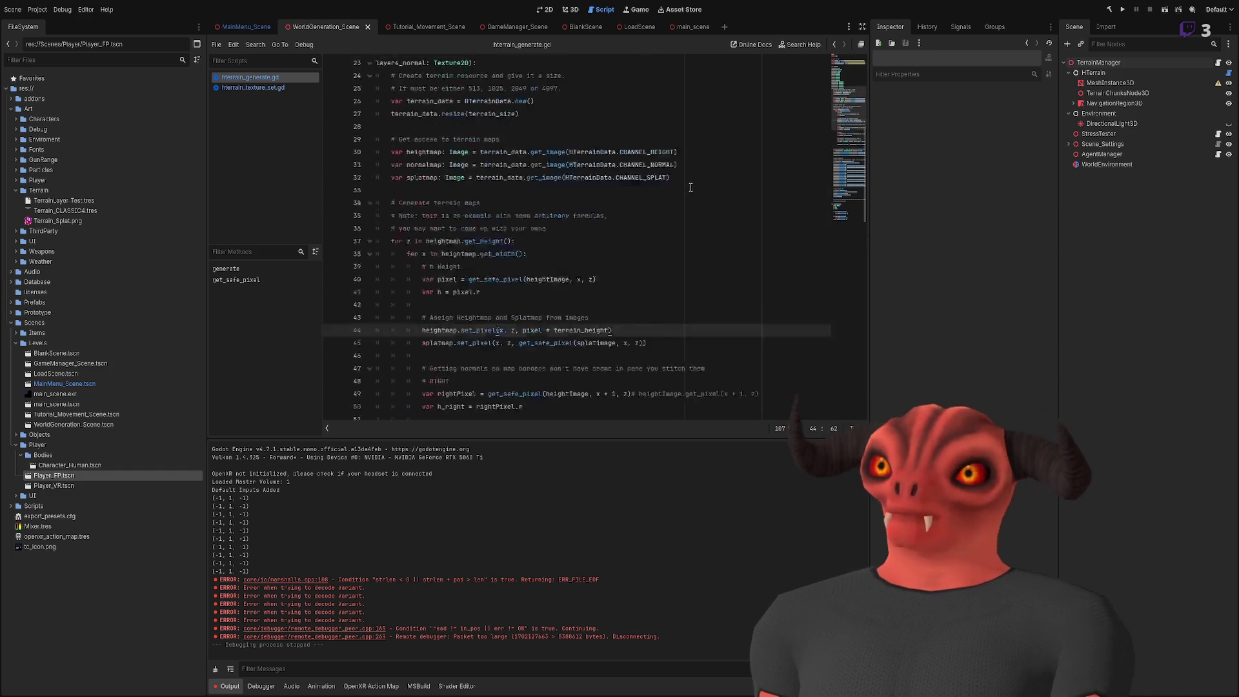
scroll(691, 187, "up", 5)
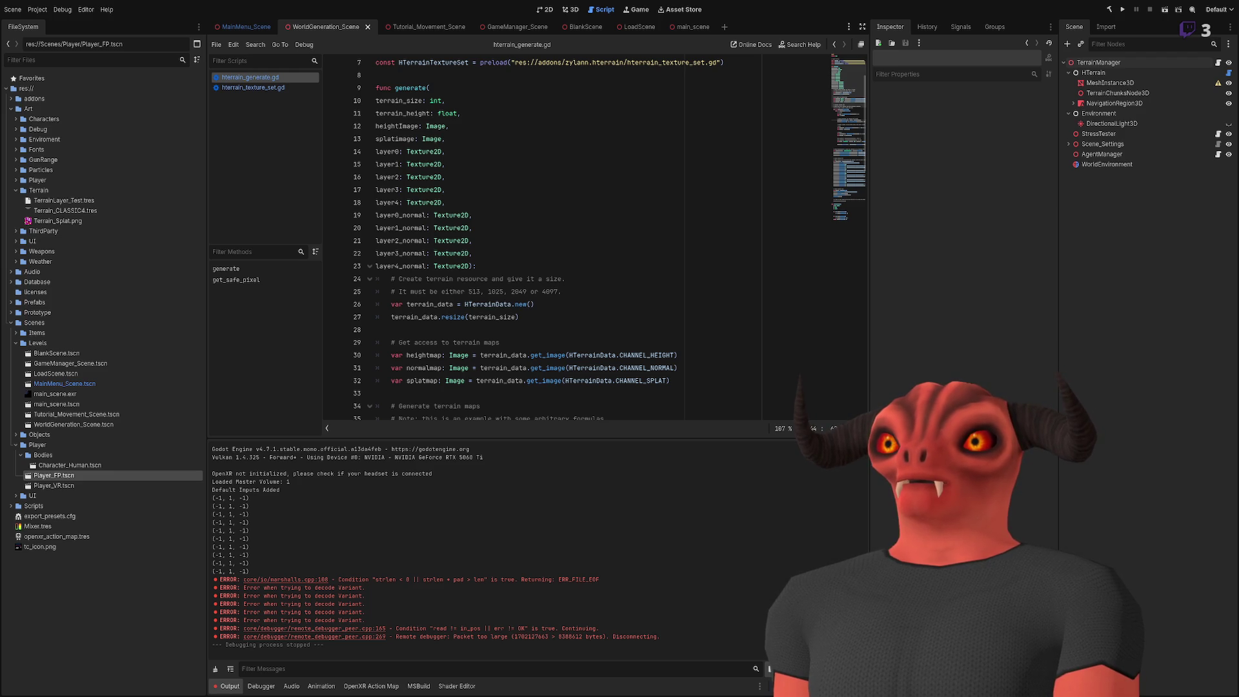
key("alt+Tab")
scroll(281, 340, "up", 20)
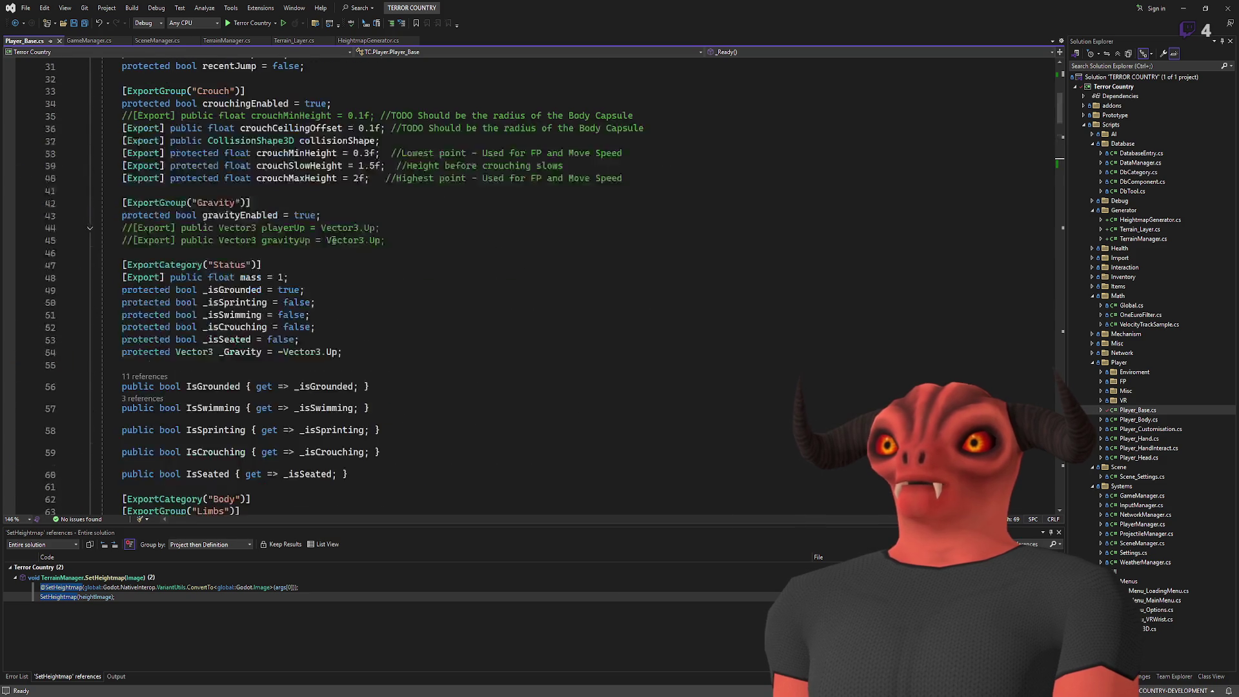
Step: Bring up TerrainManager.cs and find the hTerrain.Call generate call
scroll(282, 340, "down", 7)
scroll(278, 329, "up", 9)
scroll(267, 314, "down", 8)
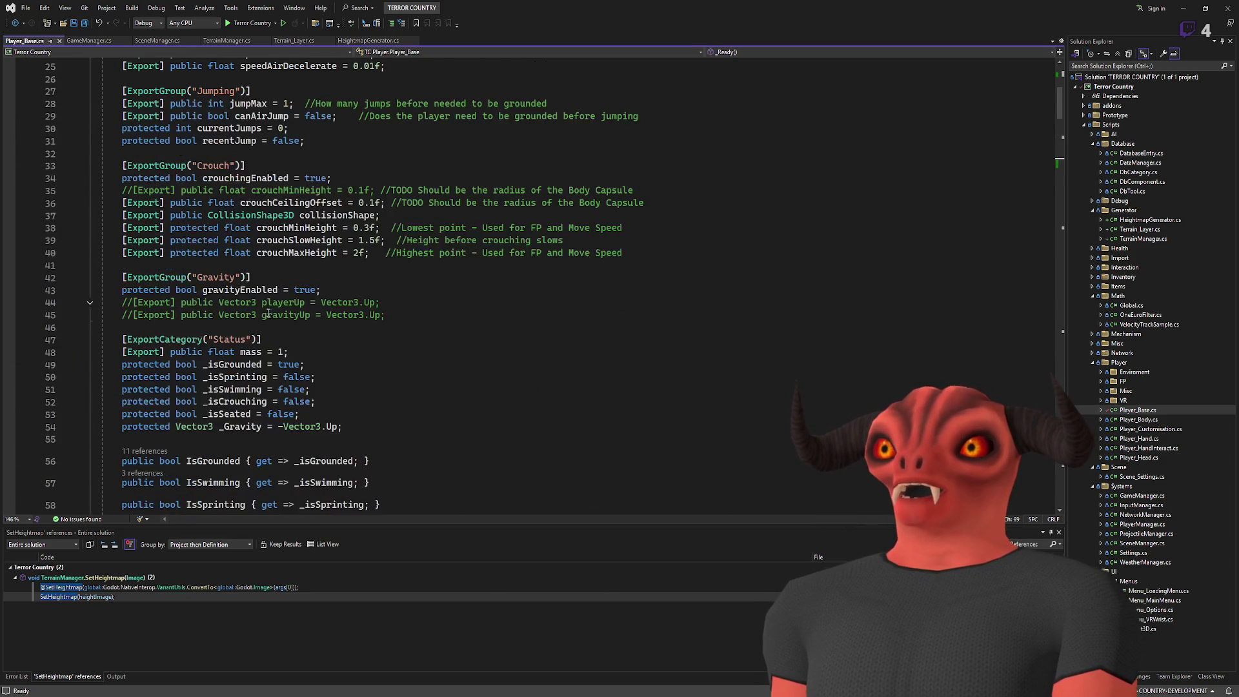
scroll(269, 295, "down", 6)
scroll(269, 287, "up", 14)
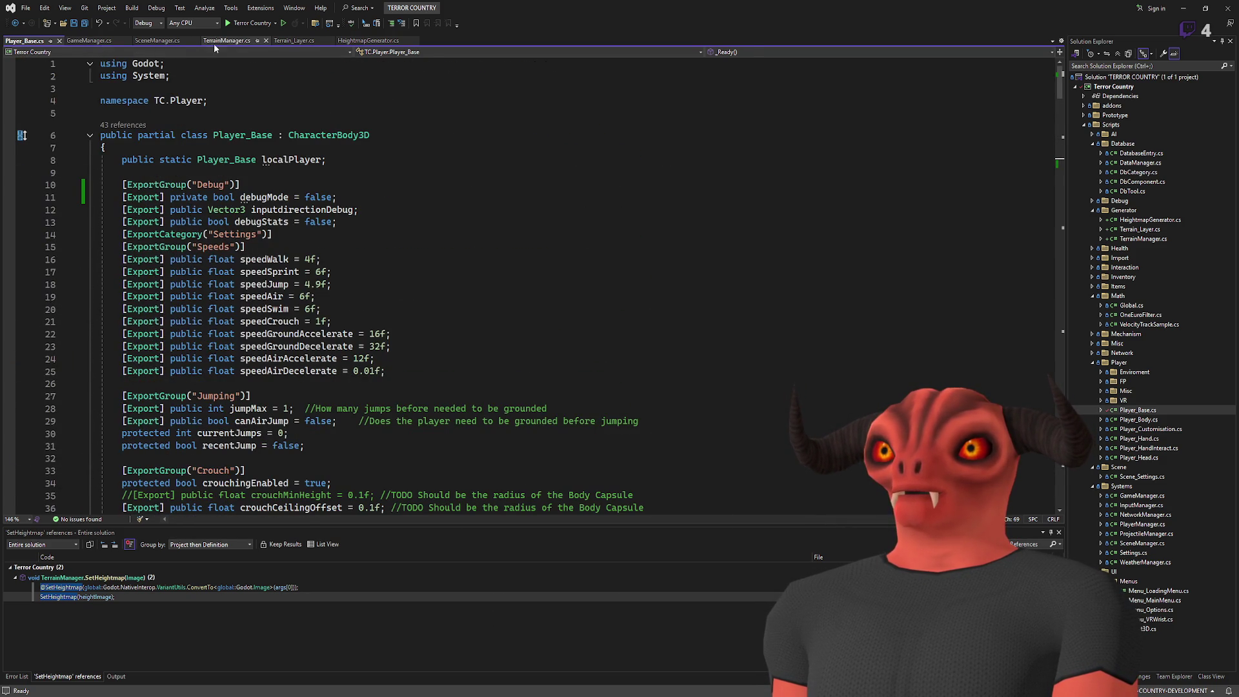
left_click(214, 43)
scroll(265, 310, "up", 9)
scroll(265, 313, "down", 11)
Step: Pass mapSizeY after 1025 in the generate call, save, and rebuild in Godot
left_click(257, 211)
key("Return")
type("mapSizeY.")
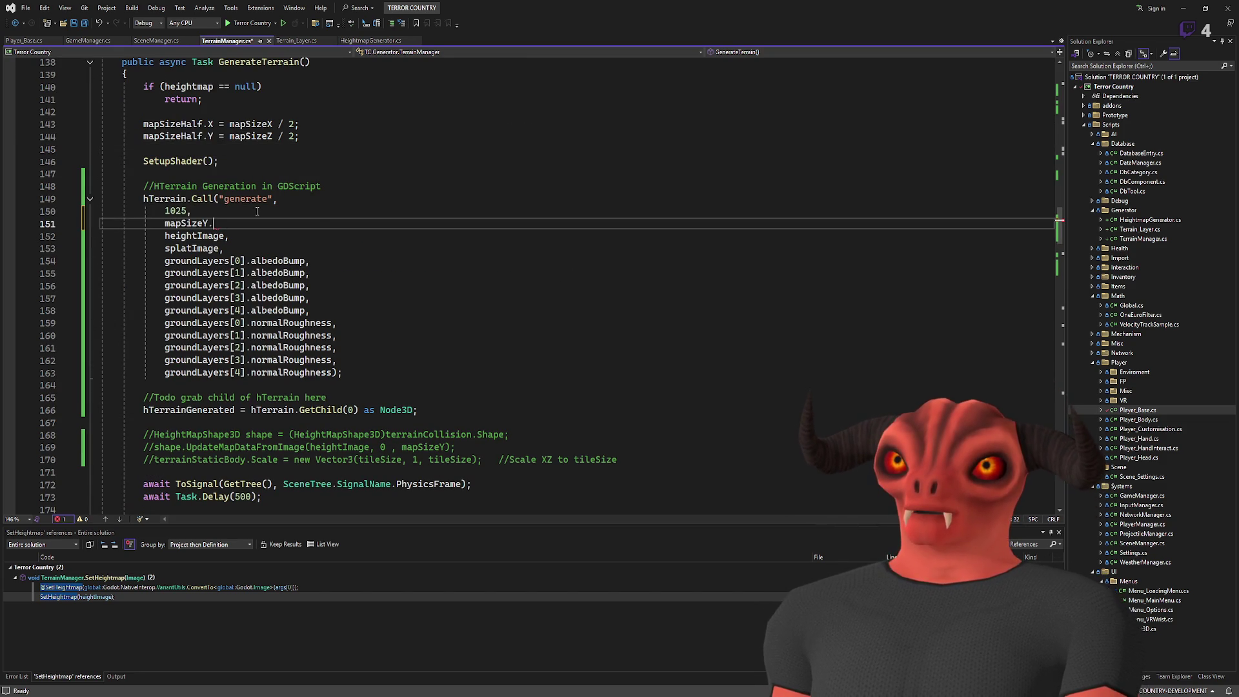
left_click(257, 174)
key("ctrl+s")
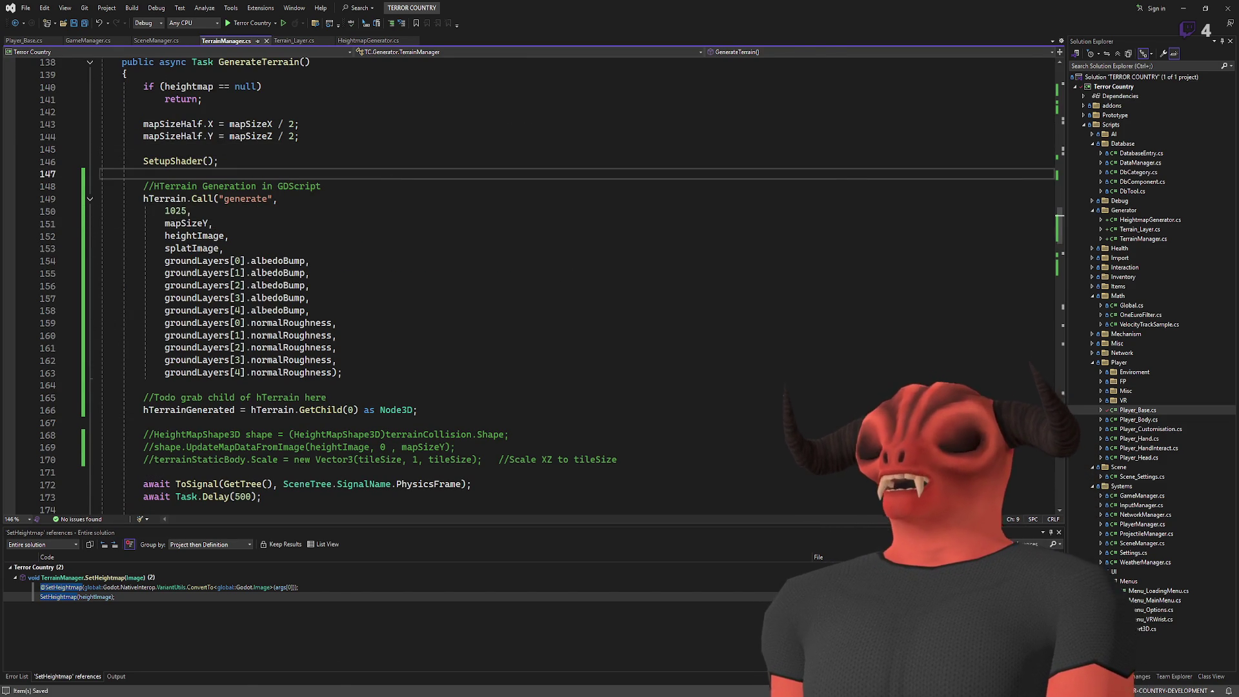
key("alt+Tab")
left_click(1111, 11)
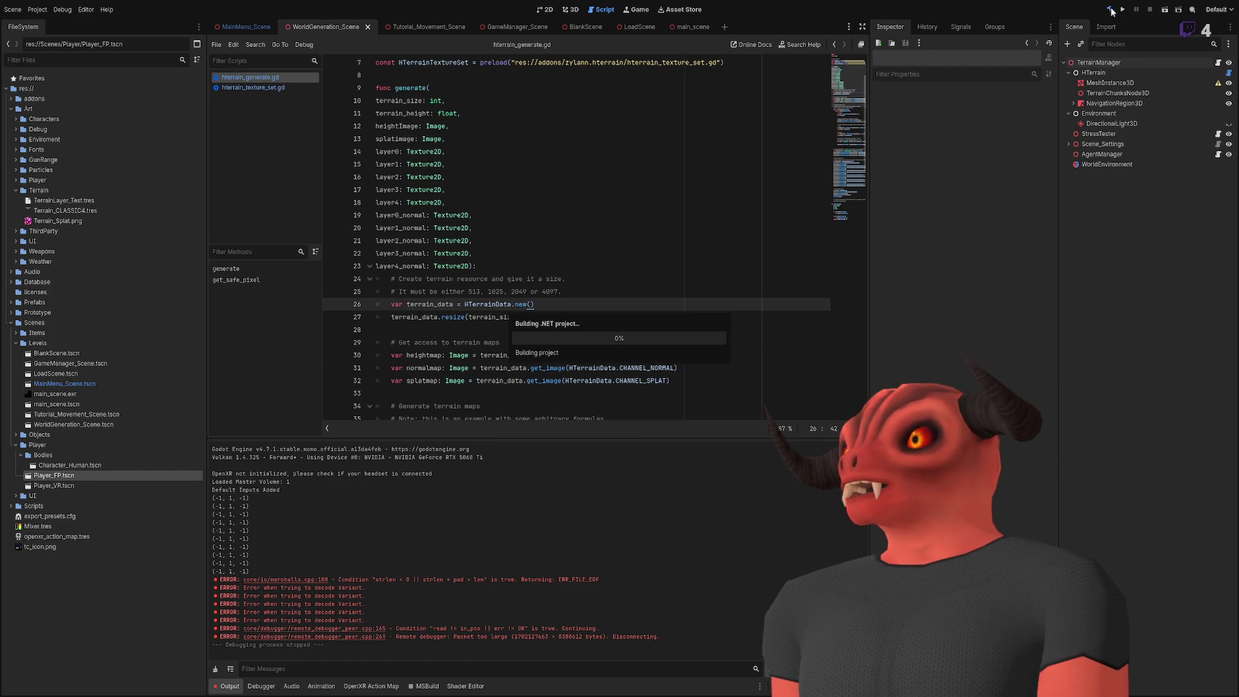
Step: Select the TerrainManager node and scroll the Inspector to its five Ground Layers
left_click(1104, 63)
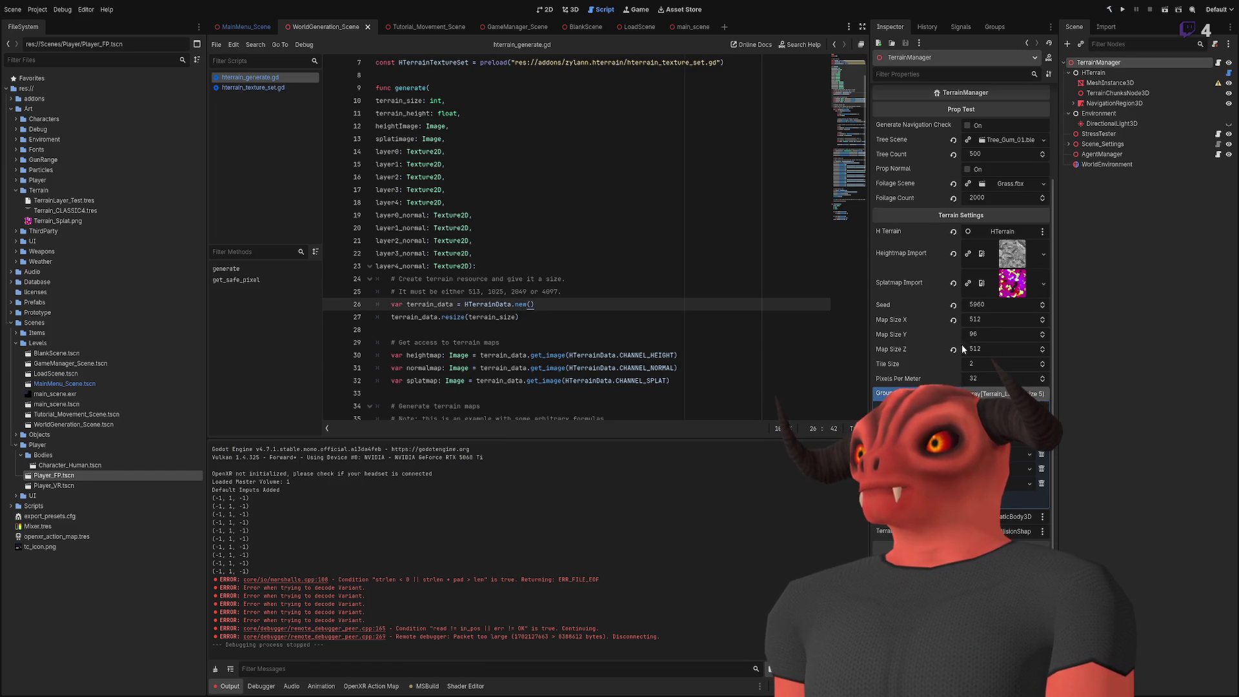
scroll(962, 226, "up", 3)
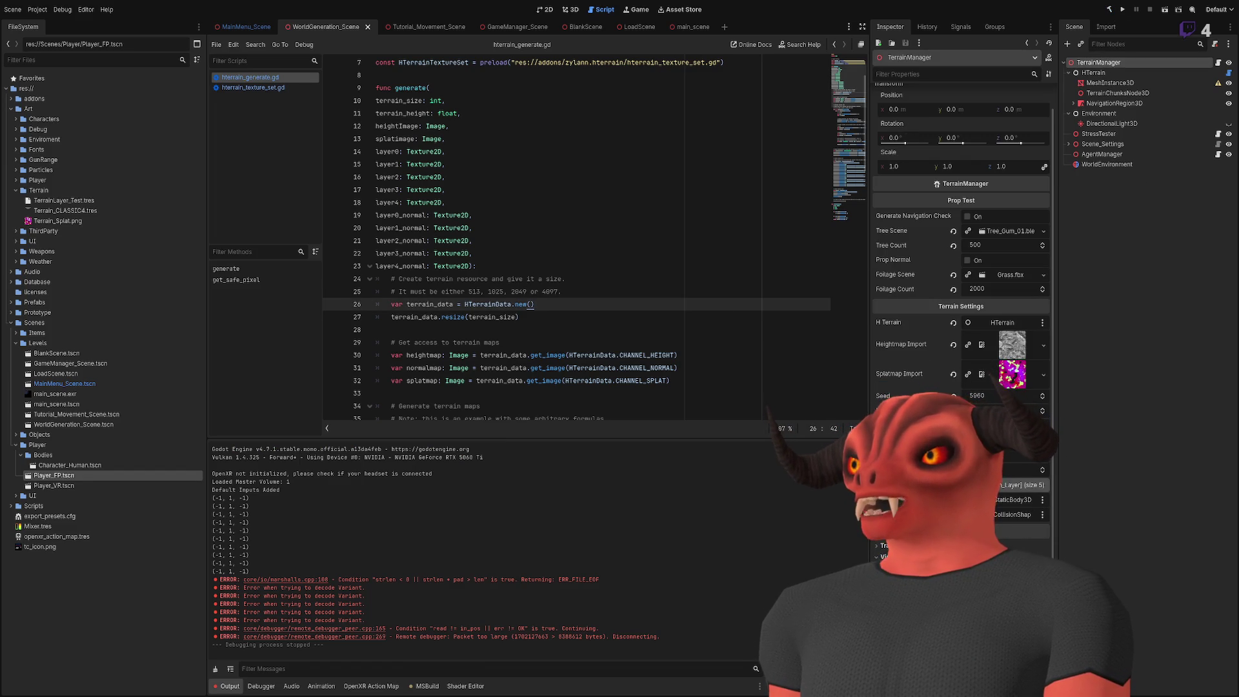
scroll(961, 259, "down", 5)
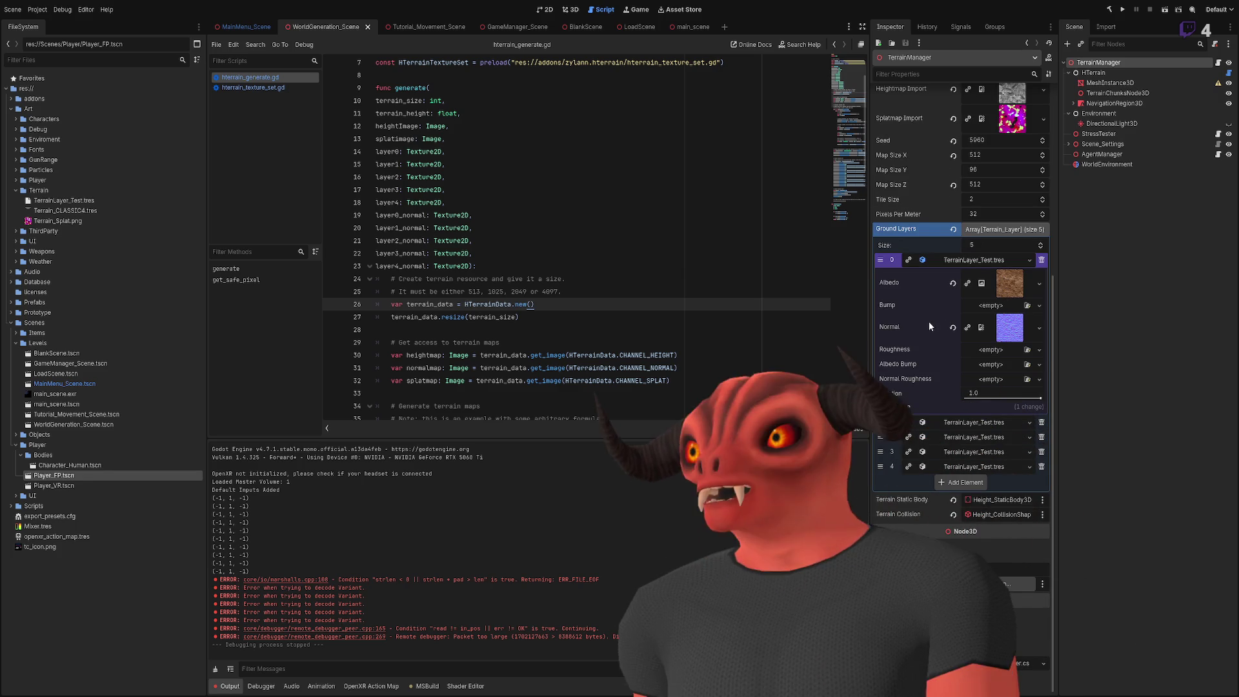
key("alt+Tab")
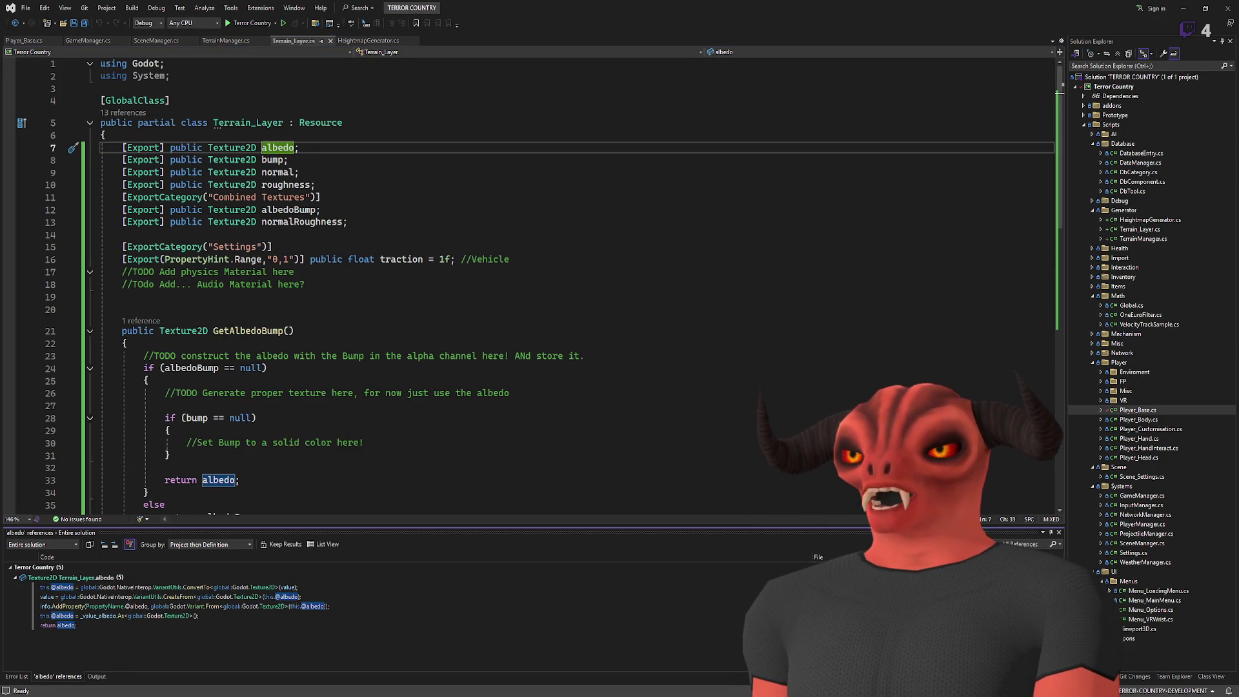
Step: Find albedoBump references and change lines 154–158 to use GetAlbedoBump()
left_click(294, 208)
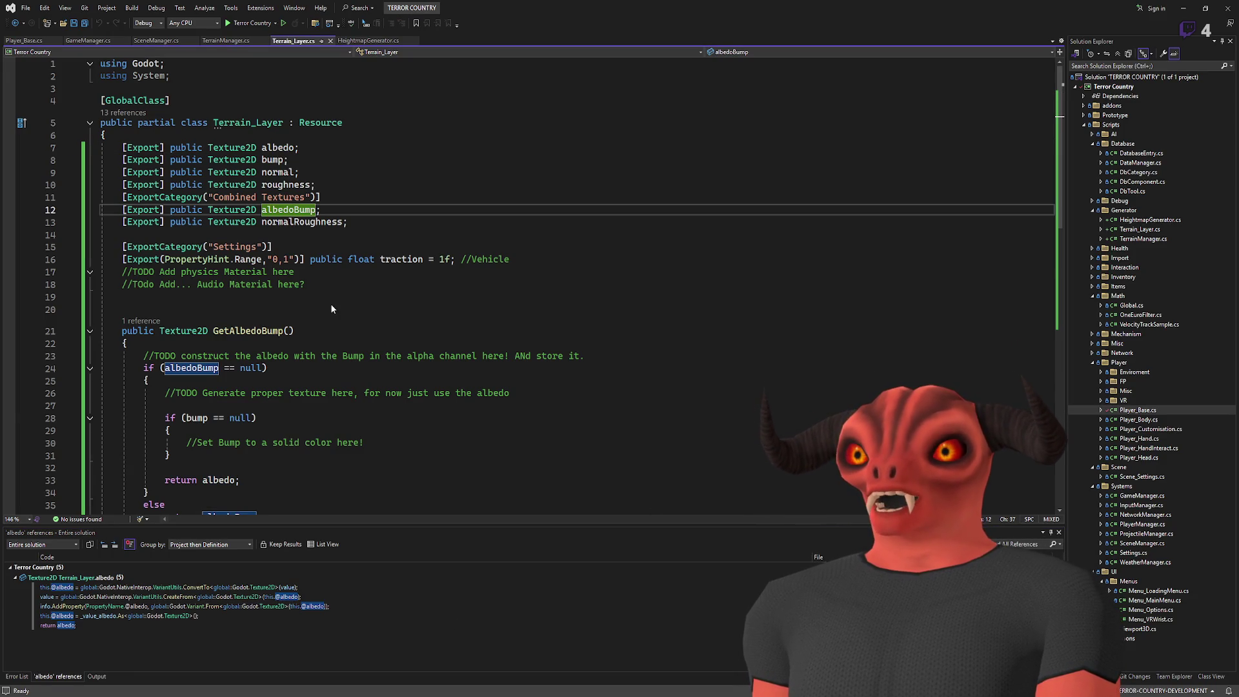
key("shift+F12")
double_click(115, 626)
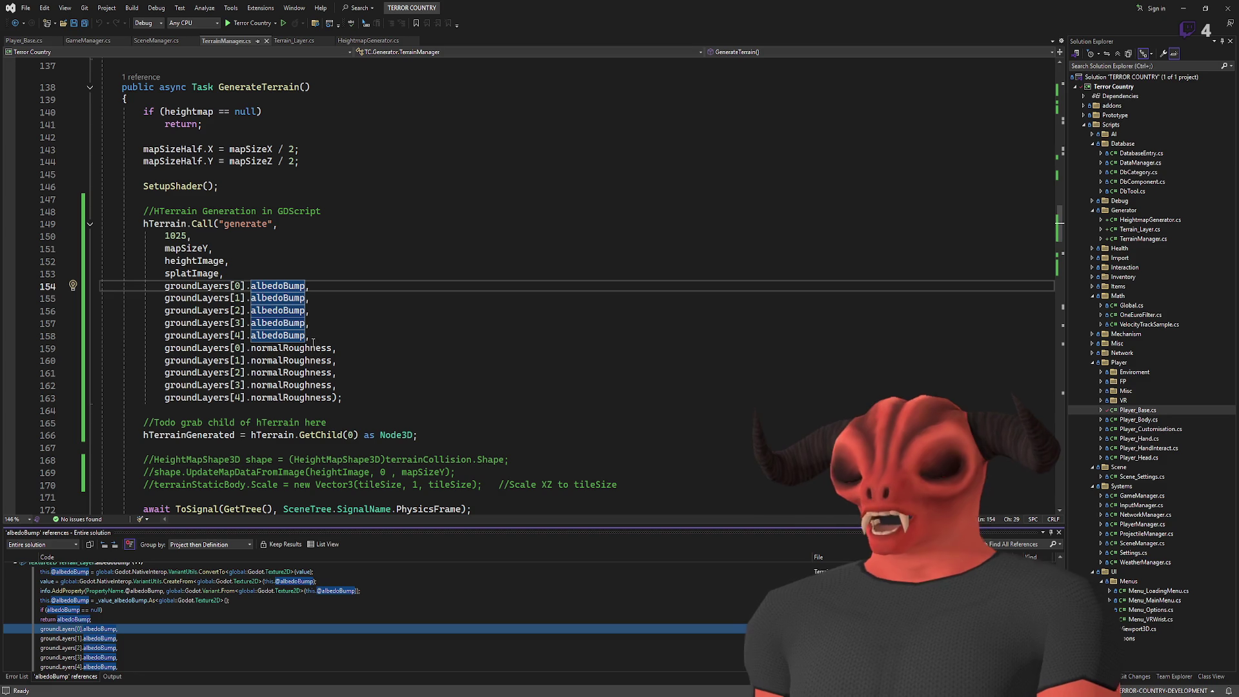
left_click(251, 285)
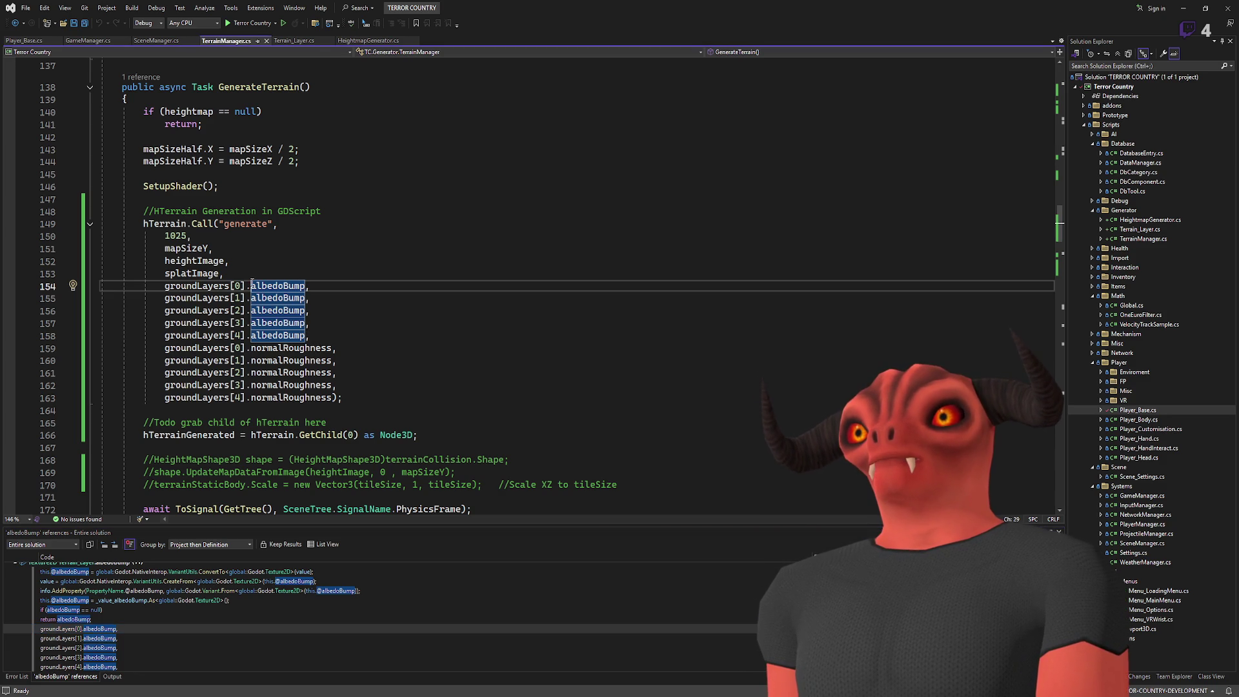
double_click(255, 285)
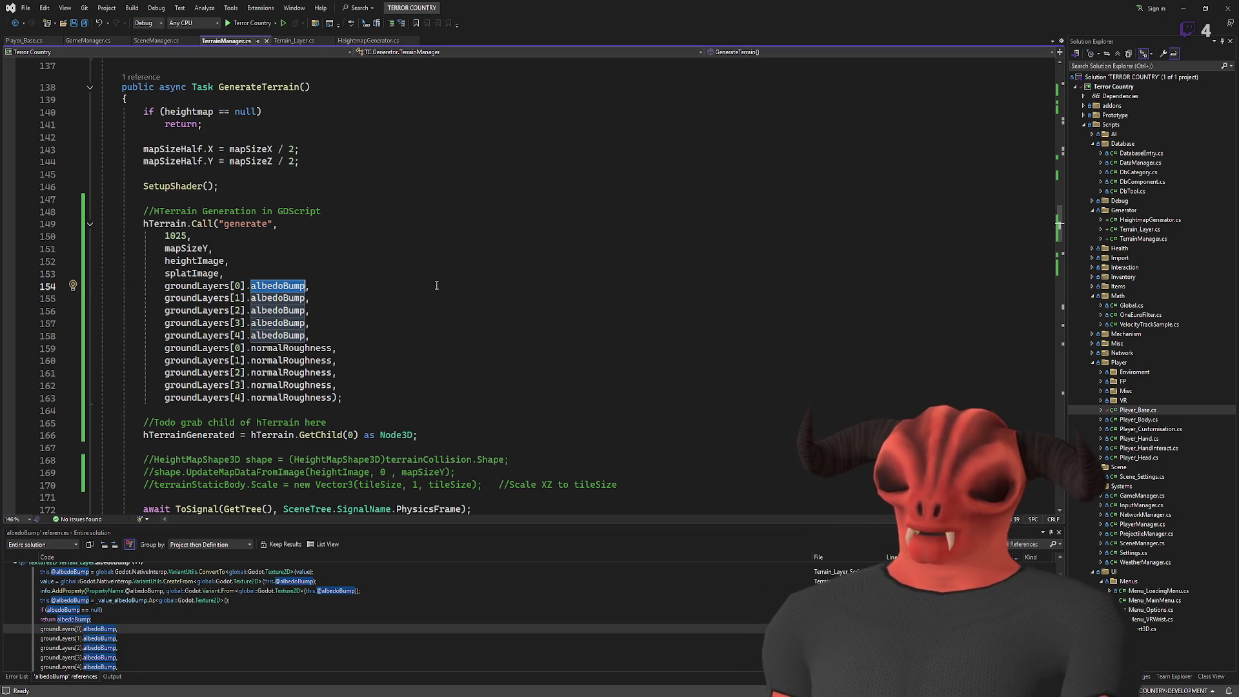
type("Al")
key("Tab")
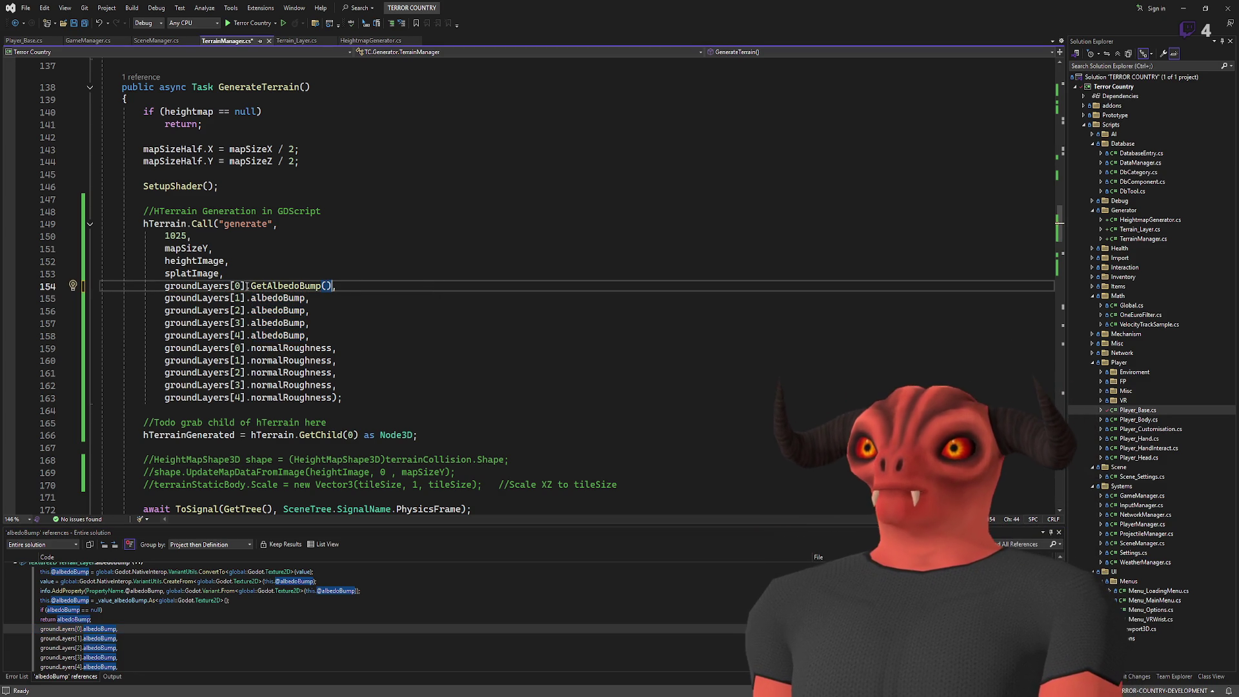
key("Up")
key("Up")
left_click_drag(245, 298, 306, 336, "alt")
type("GetAlbedoBump()")
Step: Change normalRoughness on lines 159–163 to GetNormalRoughness() and save TerrainManager.cs
double_click(291, 348)
type("GetNormalRoughness()")
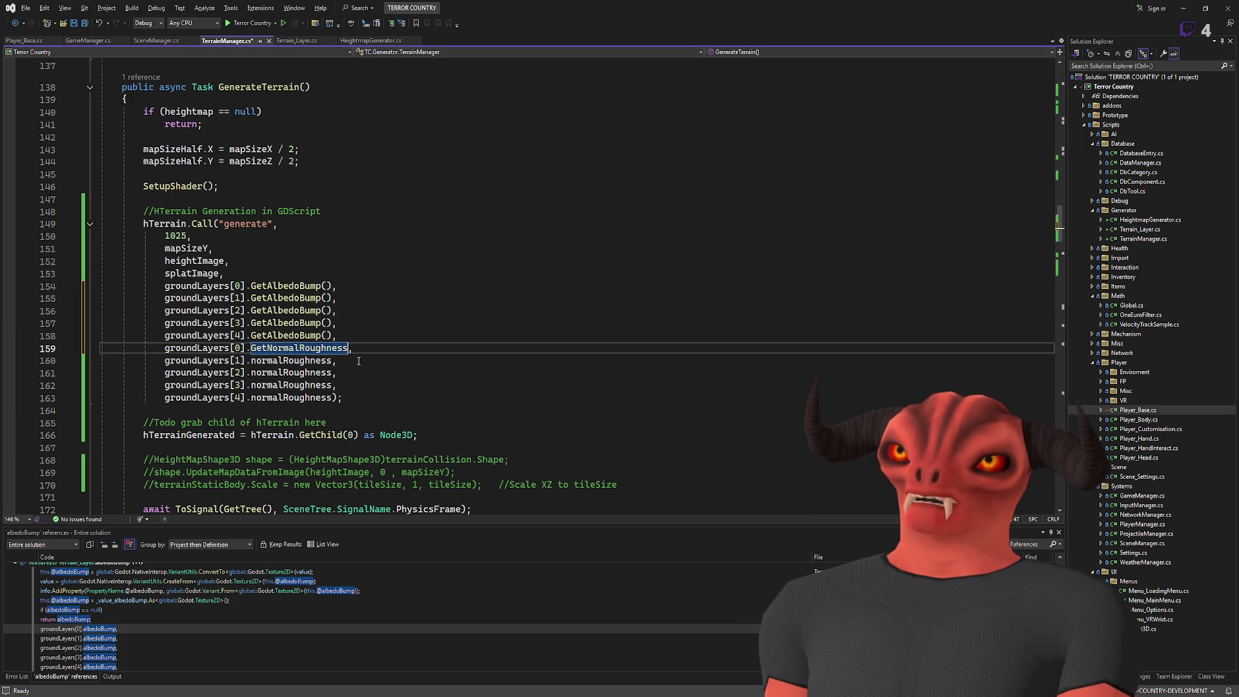
left_click(245, 348, "shift")
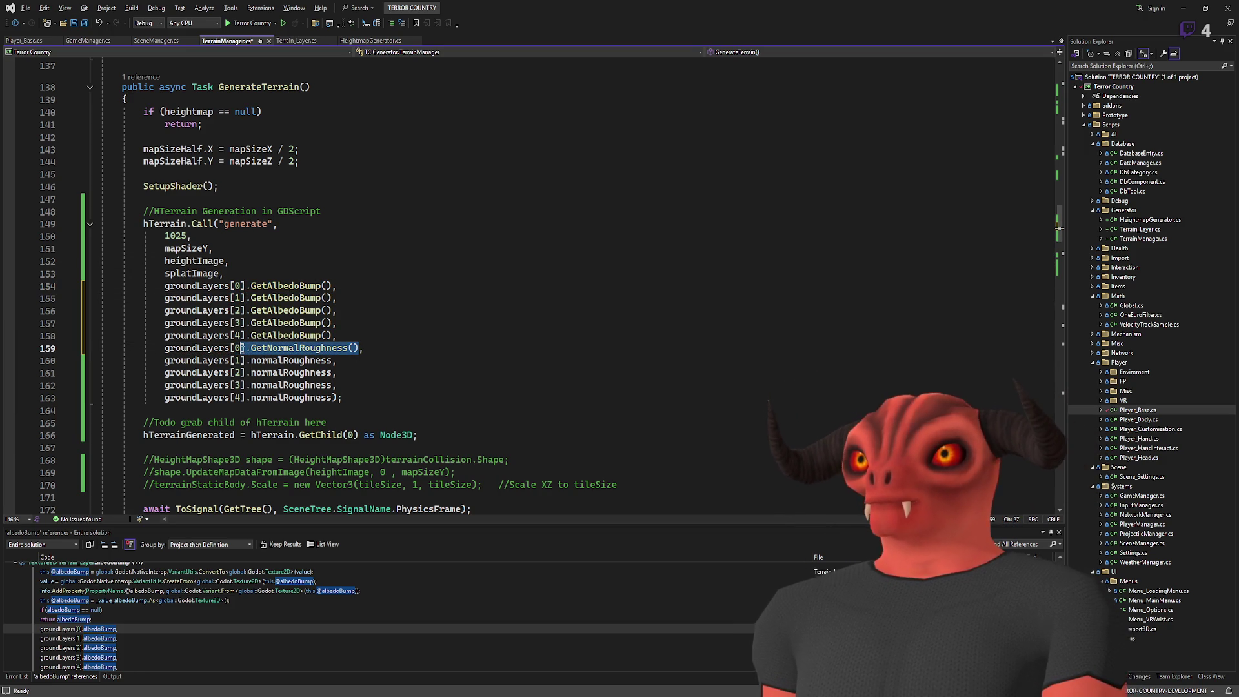
key("ctrl+c")
left_click_drag(248, 360, 335, 398)
key("ctrl+v")
key("ctrl+s")
left_click(523, 335)
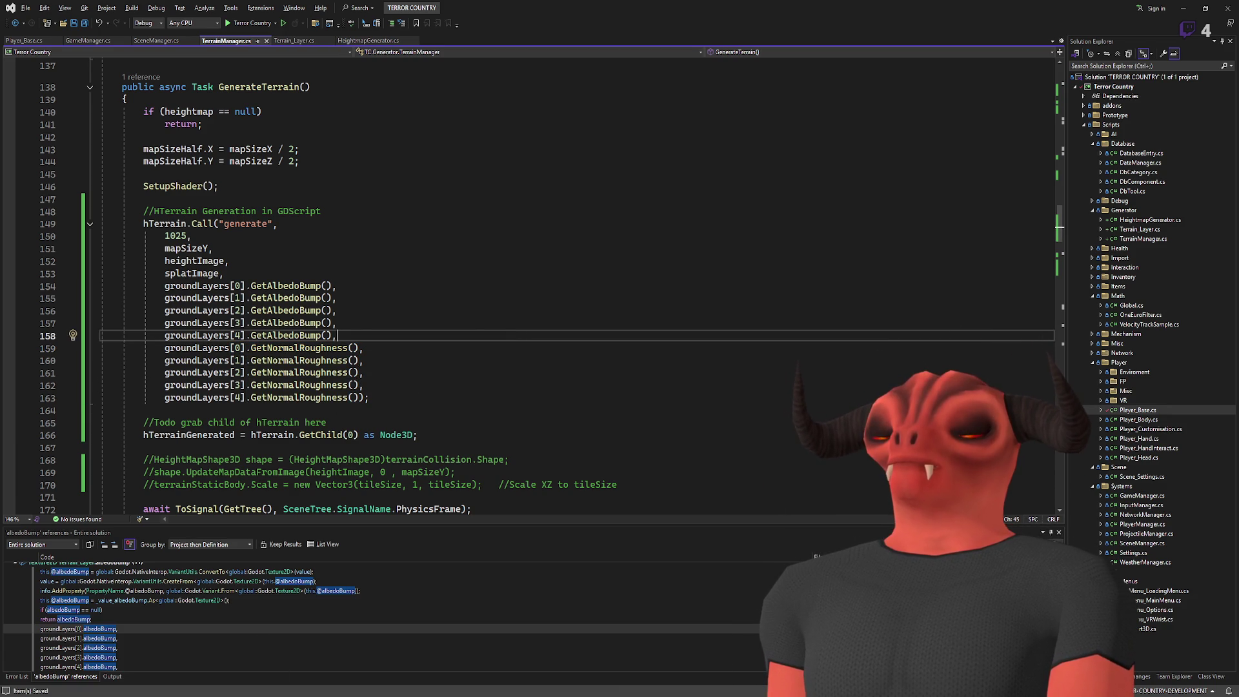
key("alt+Tab")
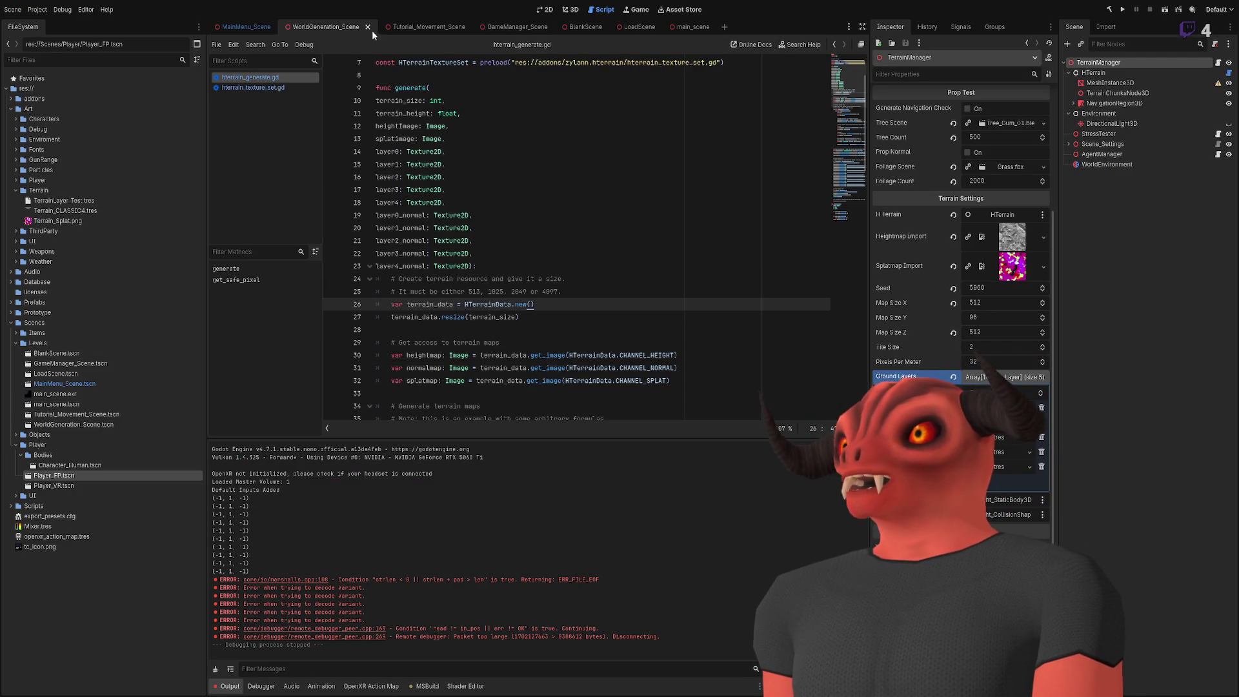
Step: Play-test the brown-textured terrain from the 3D scene, then stop with F8
left_click(583, 12)
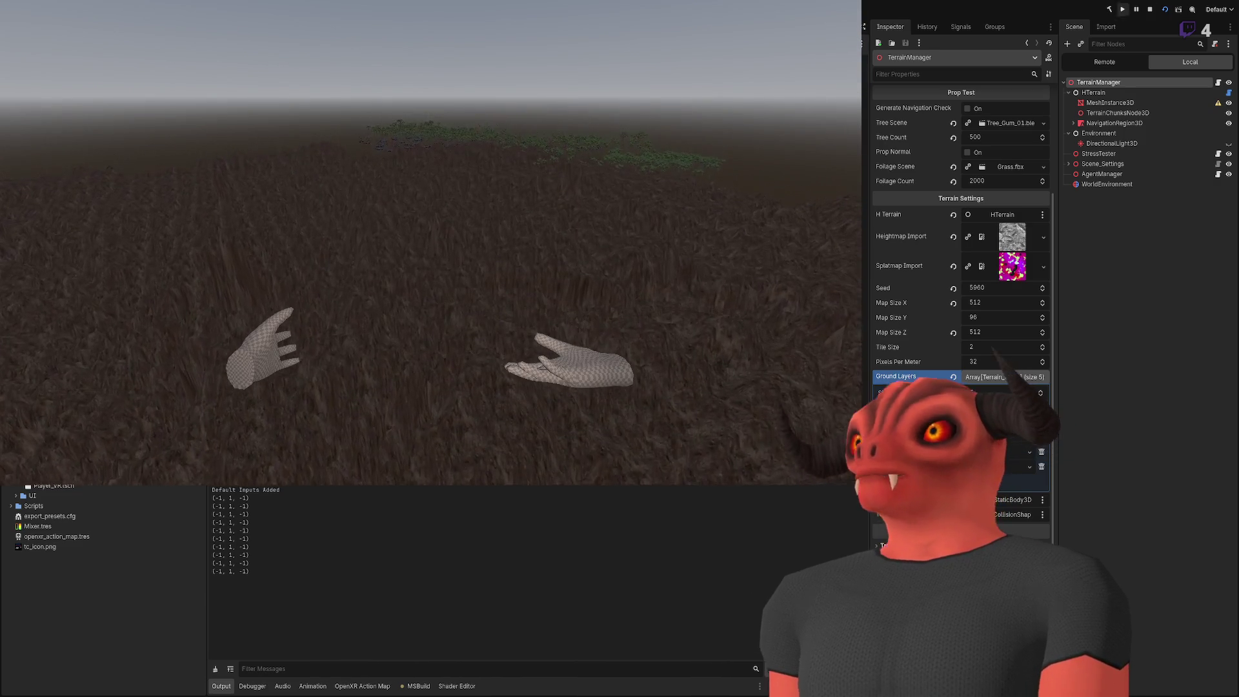
key("F8")
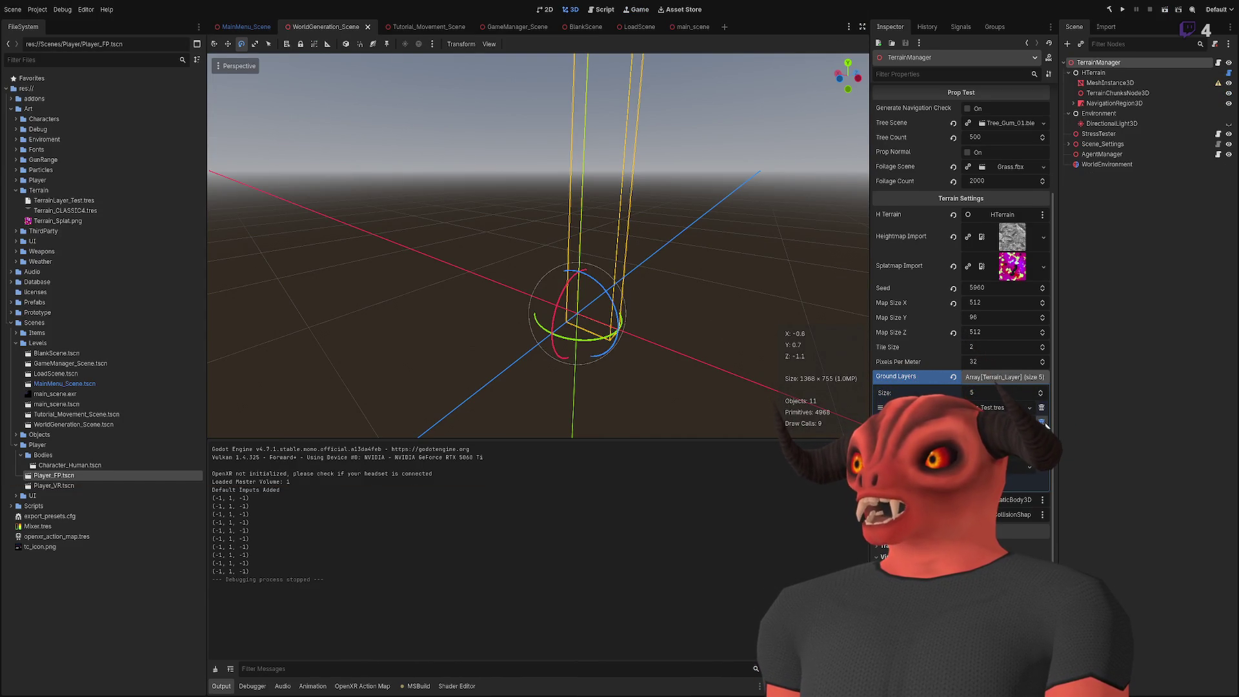
Step: Remove a Ground Layers element, undo it, then save and run the current scene
left_click(1042, 421)
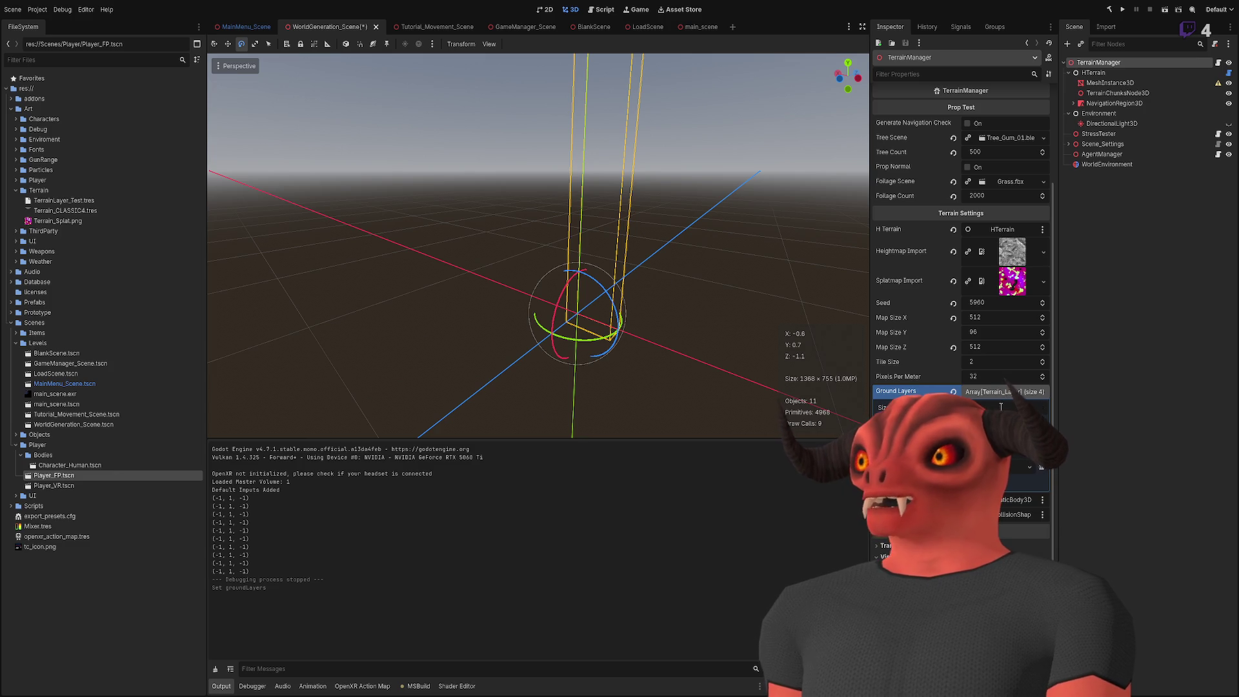
key("ctrl+z")
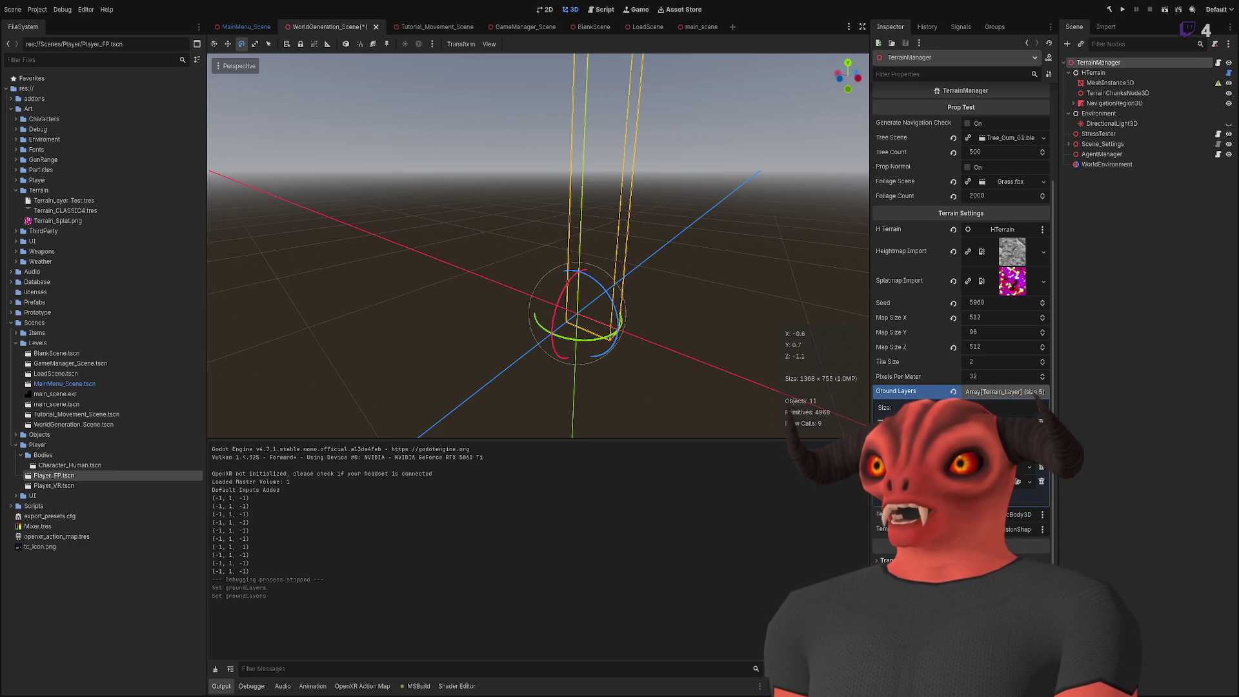
key("ctrl+z")
scroll(1010, 379, "down", 4)
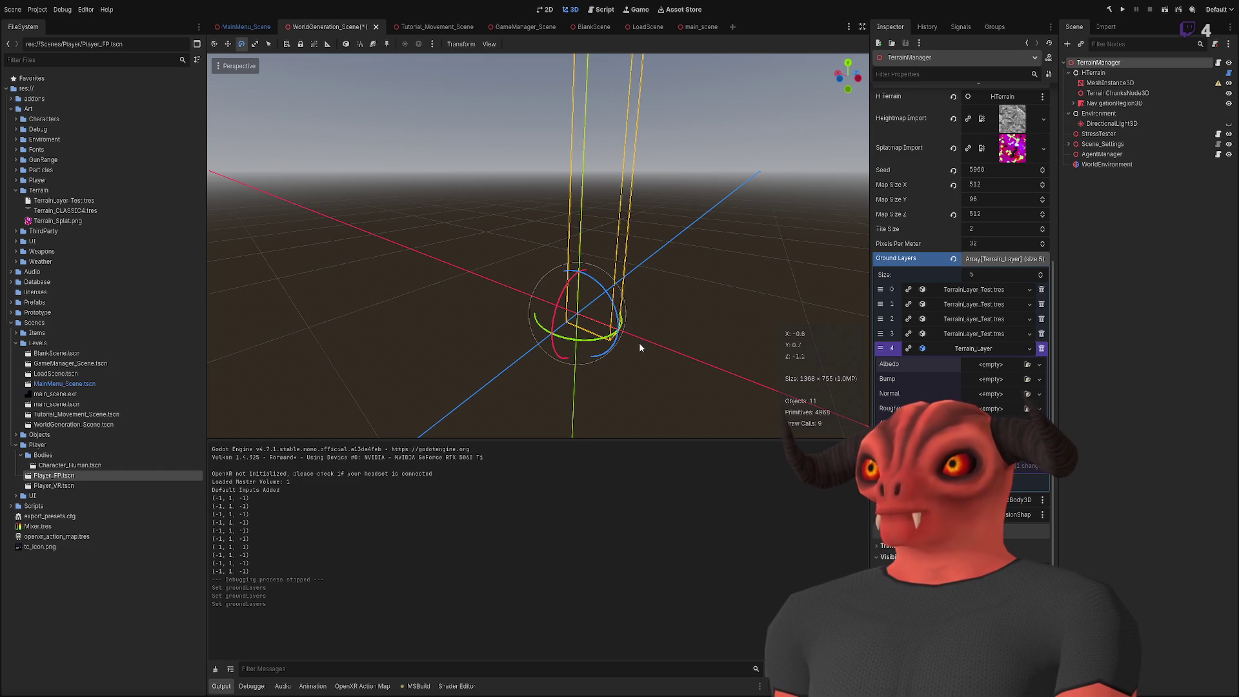
left_click(1164, 9)
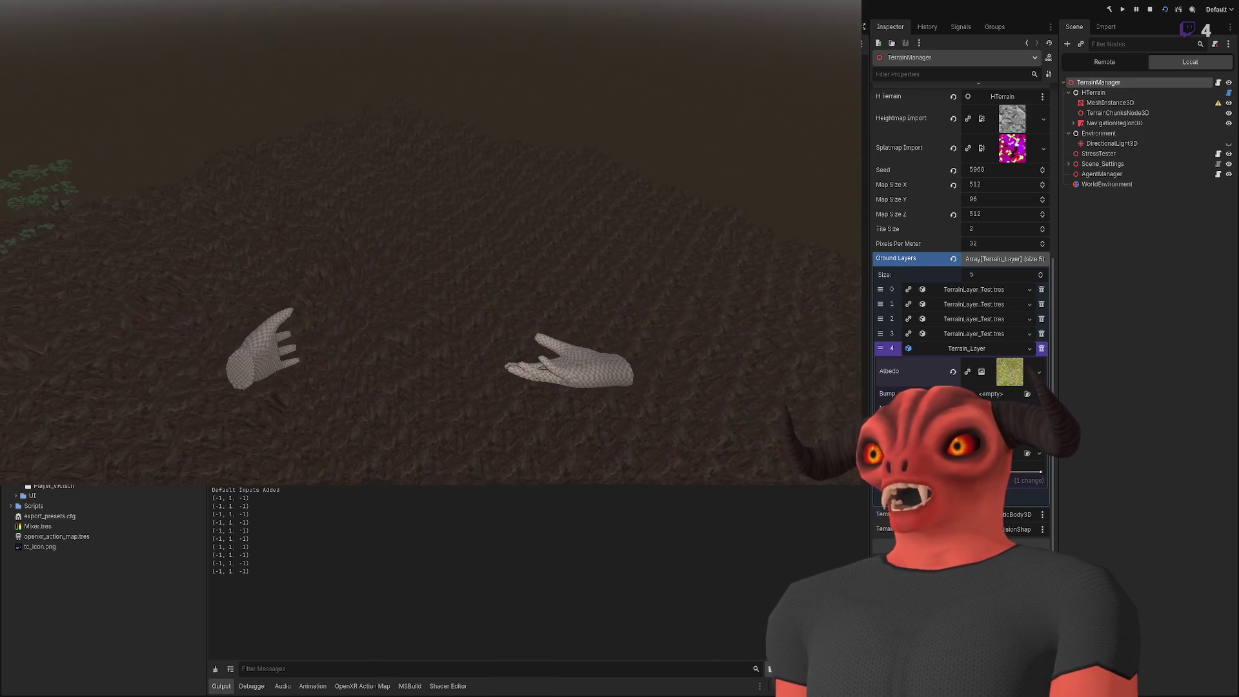
Step: Stop the game, rerun the saved world generation scene, and stop it again with F8
key("F8")
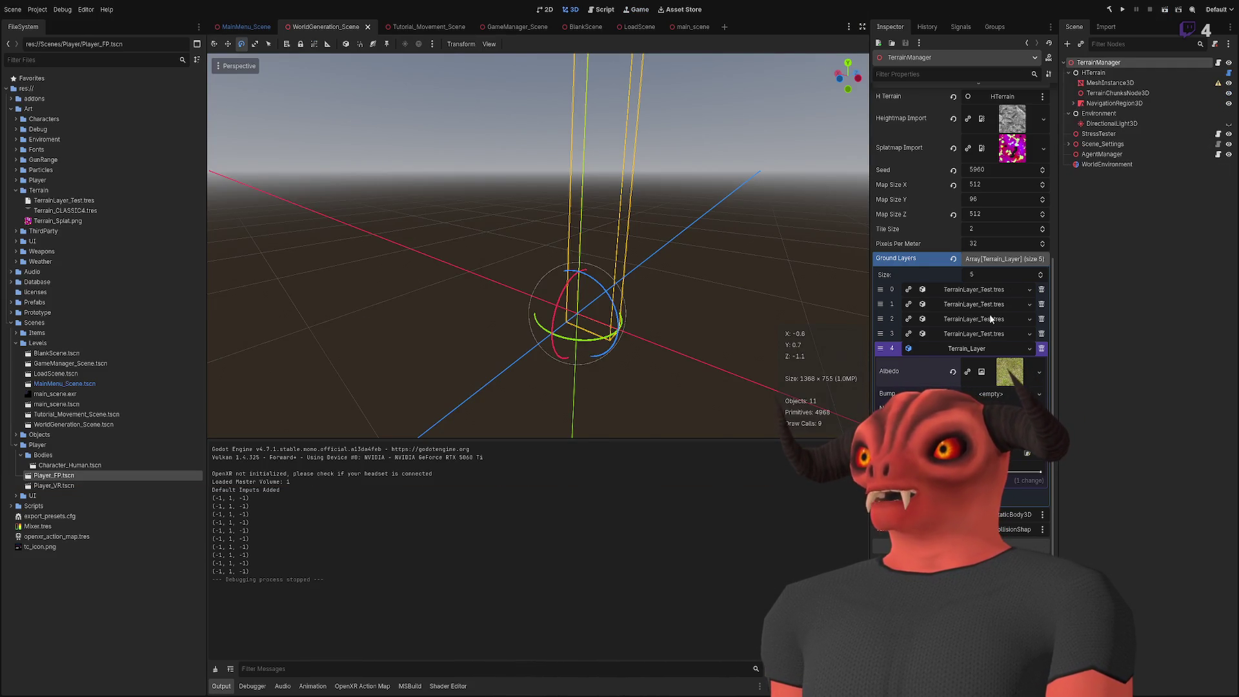
scroll(956, 348, "up", 3)
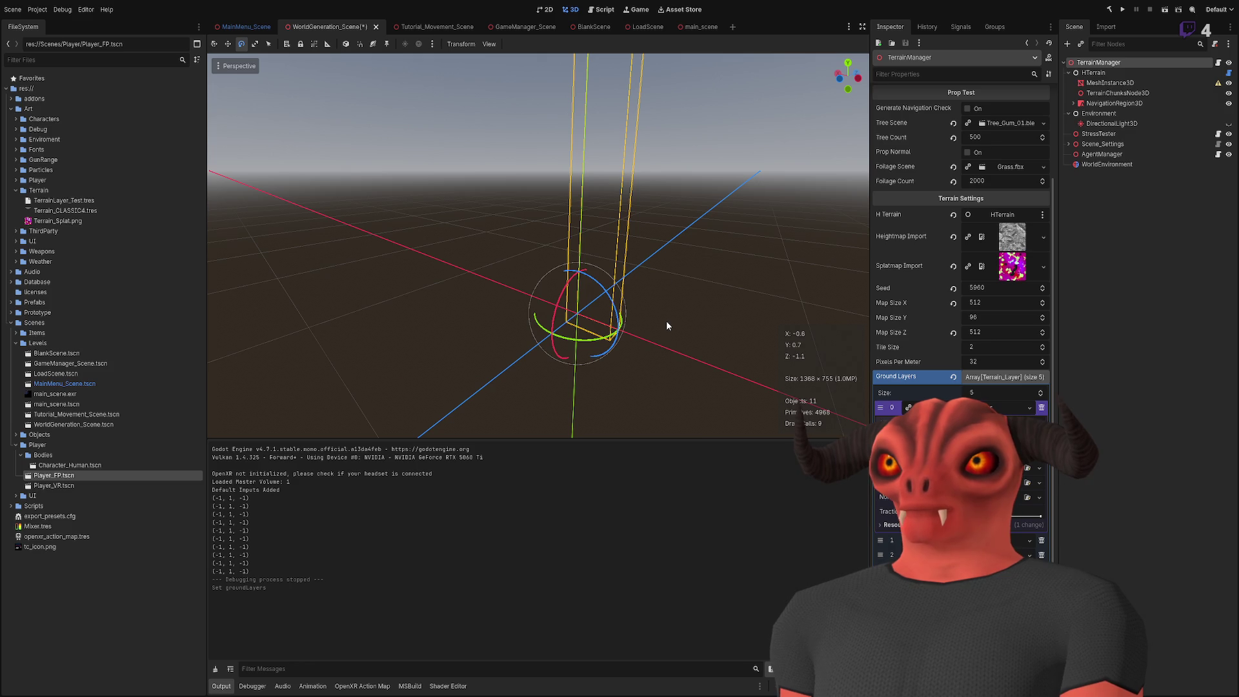
left_click(1165, 9)
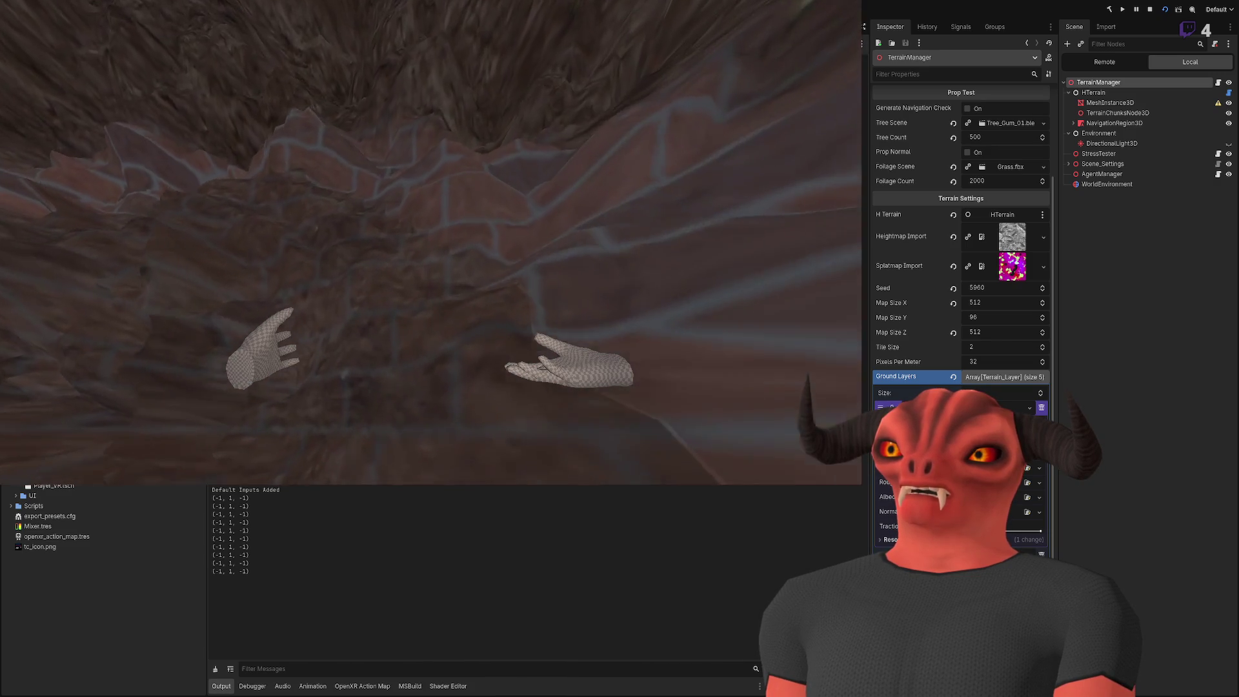
key("F8")
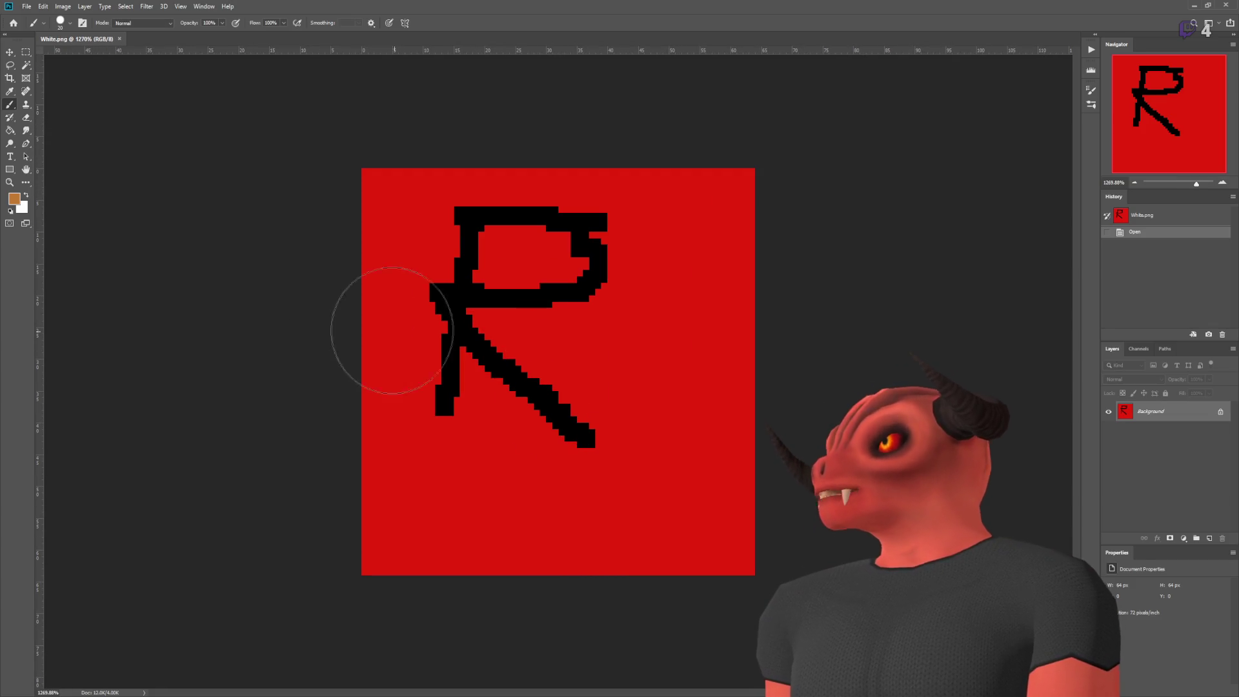
Step: Paint White.png white, draw a black W with a smaller brush, and close it
mouse_move(174, 212)
left_mouse_down()
mouse_move(664, 202)
mouse_move(691, 374)
mouse_move(288, 545)
mouse_move(86, 392)
left_mouse_up()
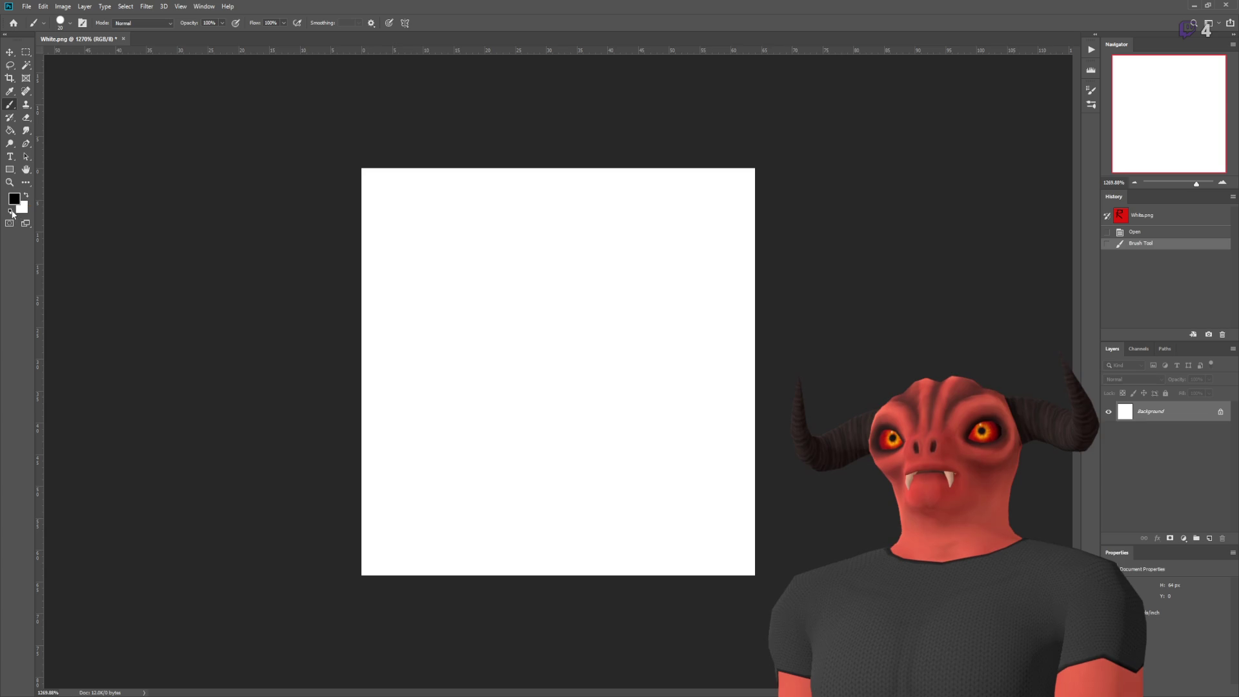
key("bracketleft")
key("bracketleft")
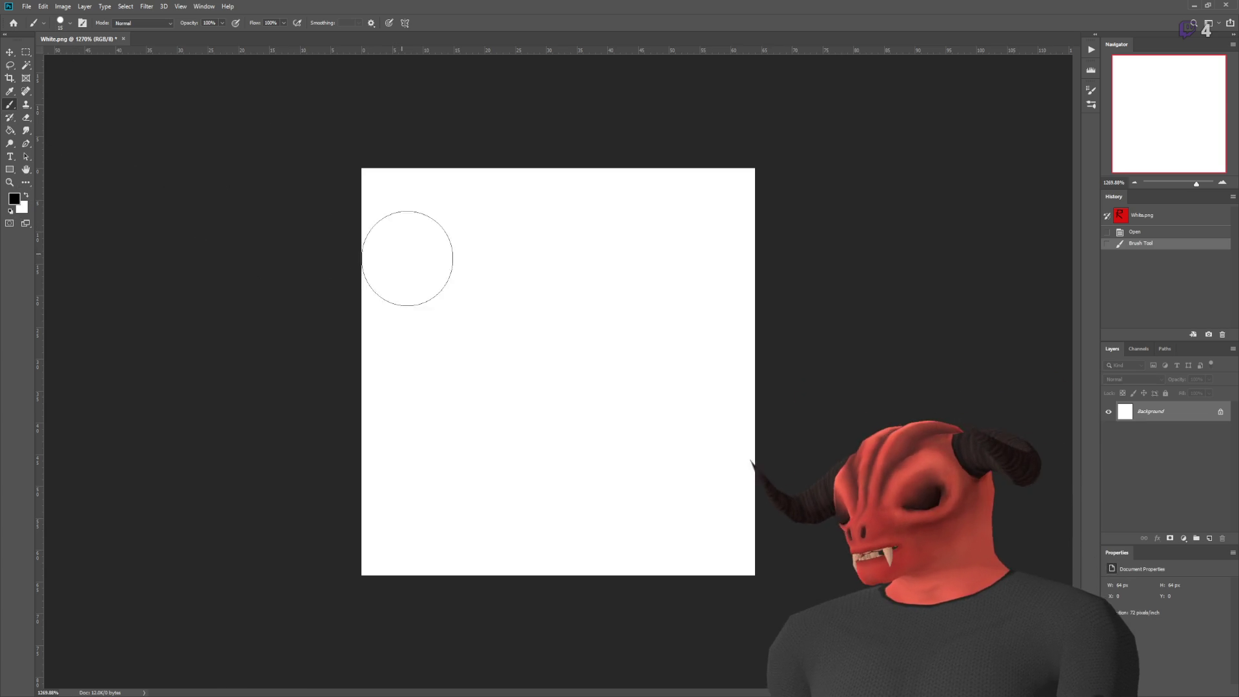
mouse_move(438, 304)
left_mouse_down()
mouse_move(498, 451)
mouse_move(567, 281)
left_mouse_up()
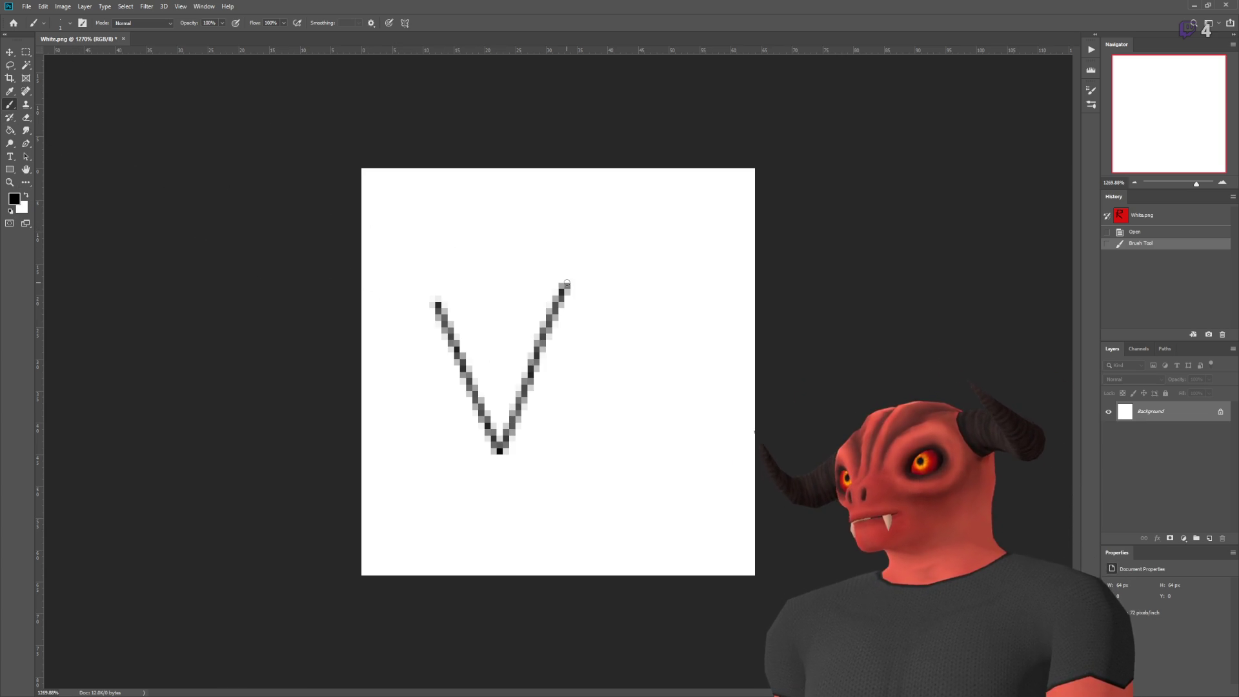
key("ctrl+z")
mouse_move(424, 307)
left_mouse_down()
mouse_move(550, 349)
mouse_move(635, 461)
mouse_move(737, 240)
left_mouse_up()
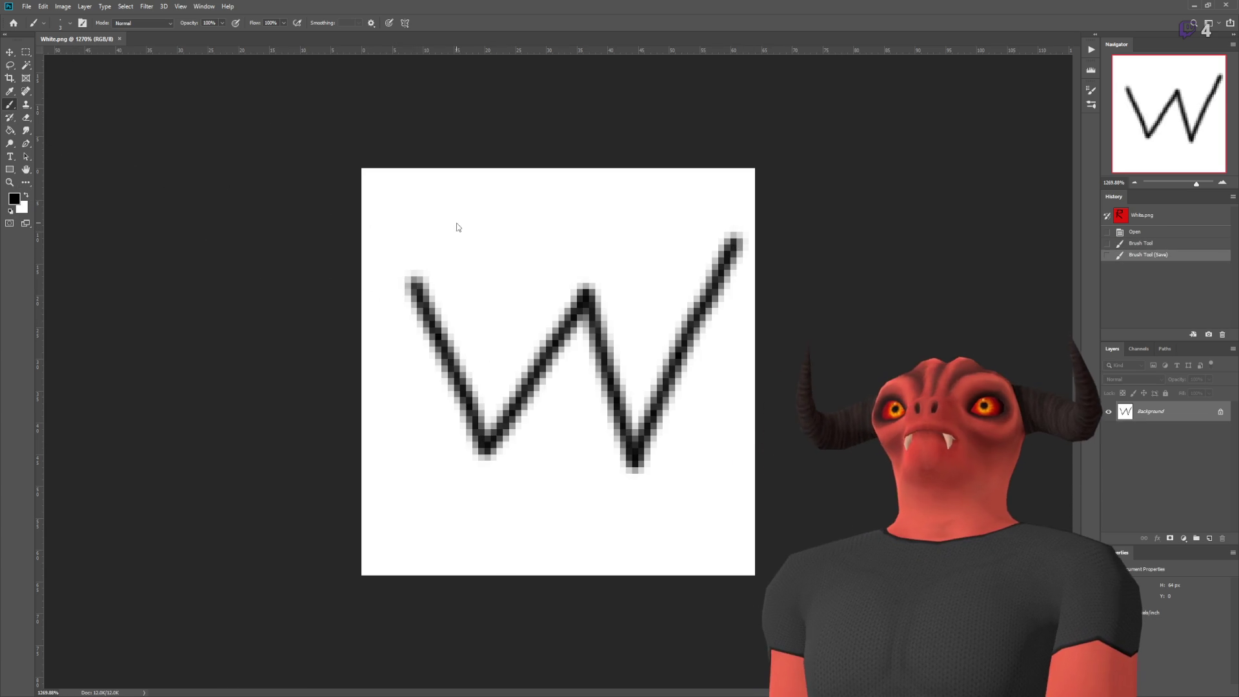
left_click(120, 39)
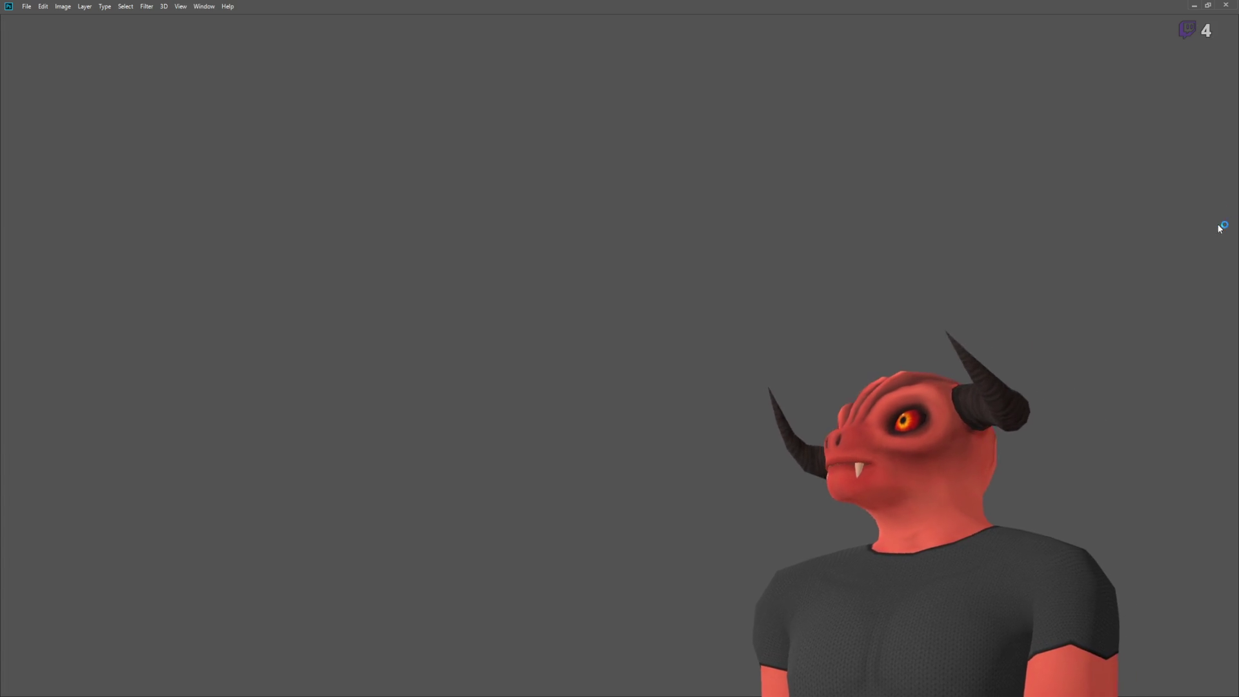
Step: Minimize the Photoshop window to get back to Godot
left_click(1195, 5)
left_click(1206, 8)
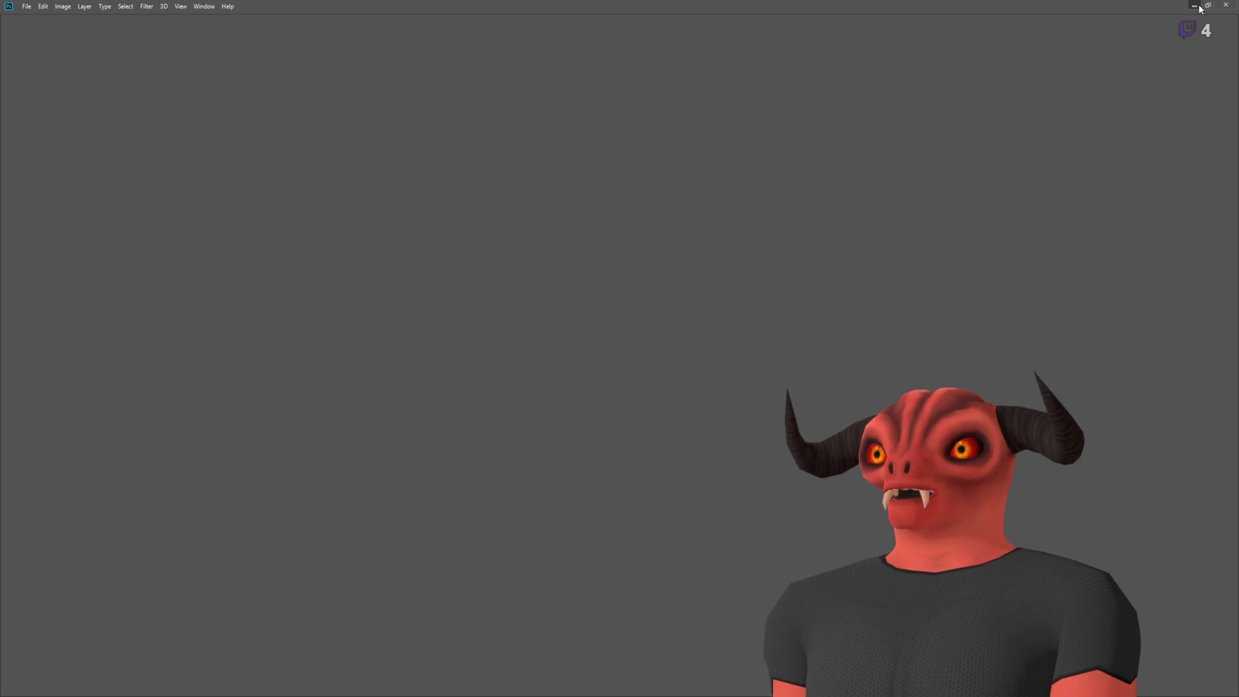
left_click(1194, 5)
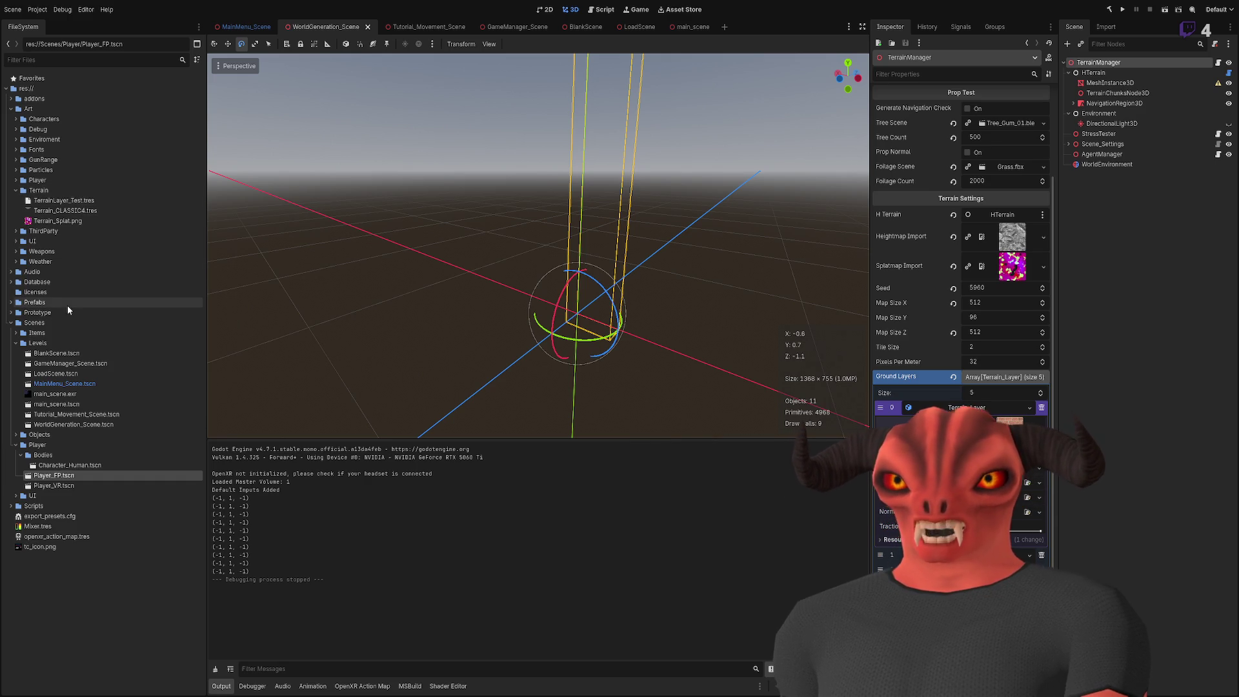
Step: Open the Art > Terrain > Textures folder in Godot's FileSystem dock
left_click(11, 313)
left_click(12, 313)
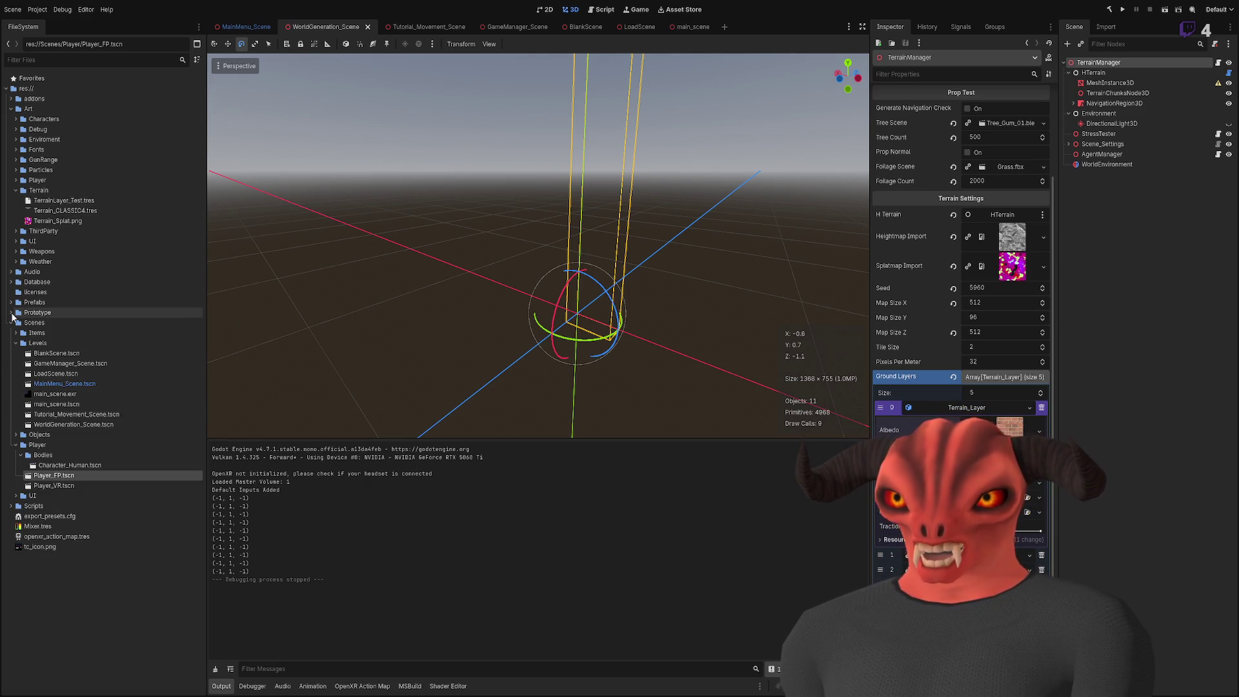
left_click(39, 191)
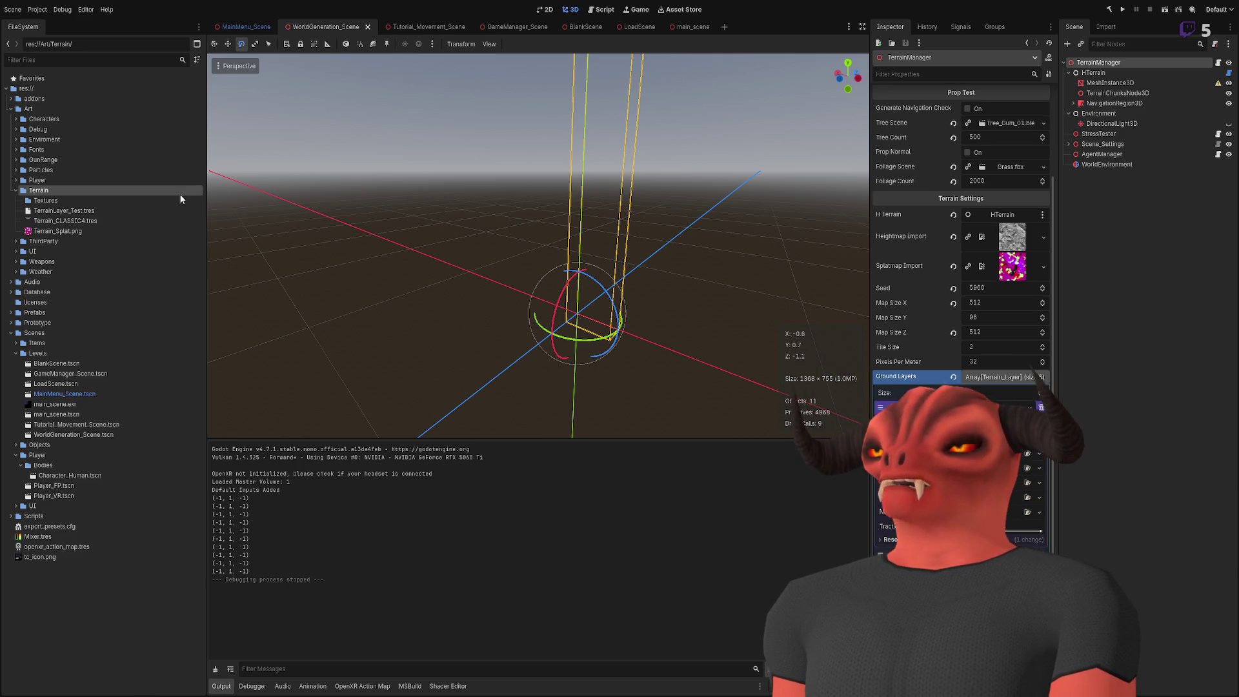
left_click(95, 201)
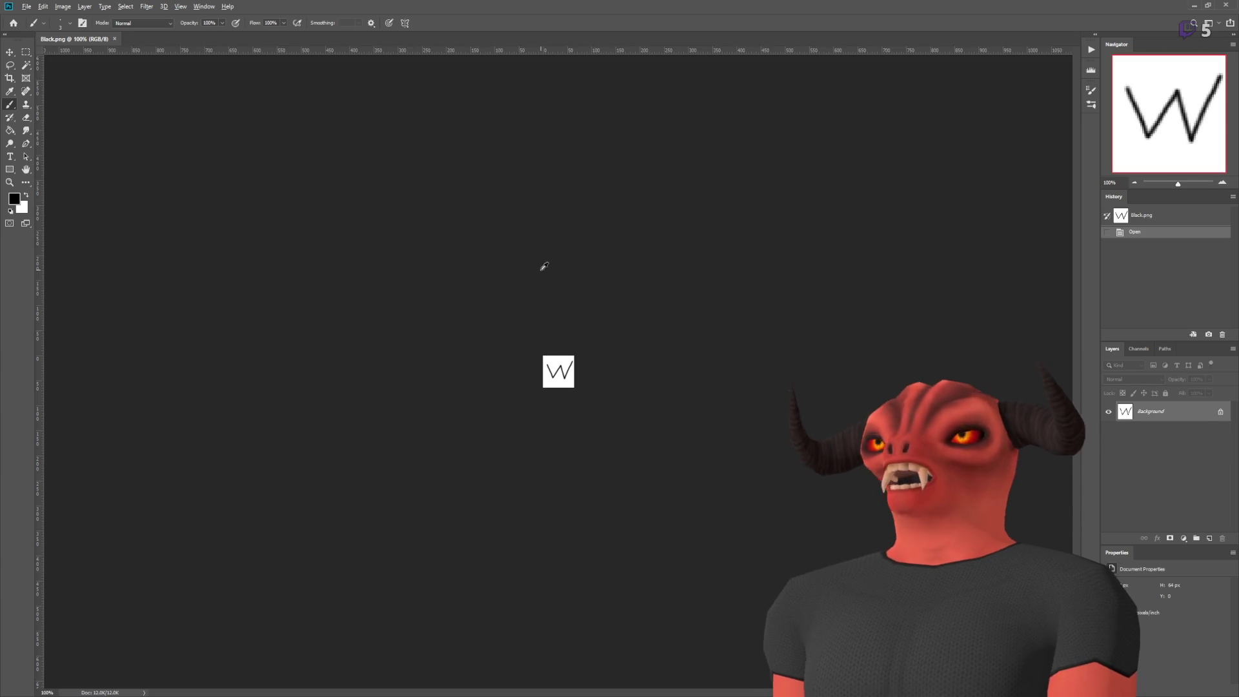
Step: Invert Black.png to a black background and paint out the old W
scroll(514, 318, "up", 5)
key("ctrl+i")
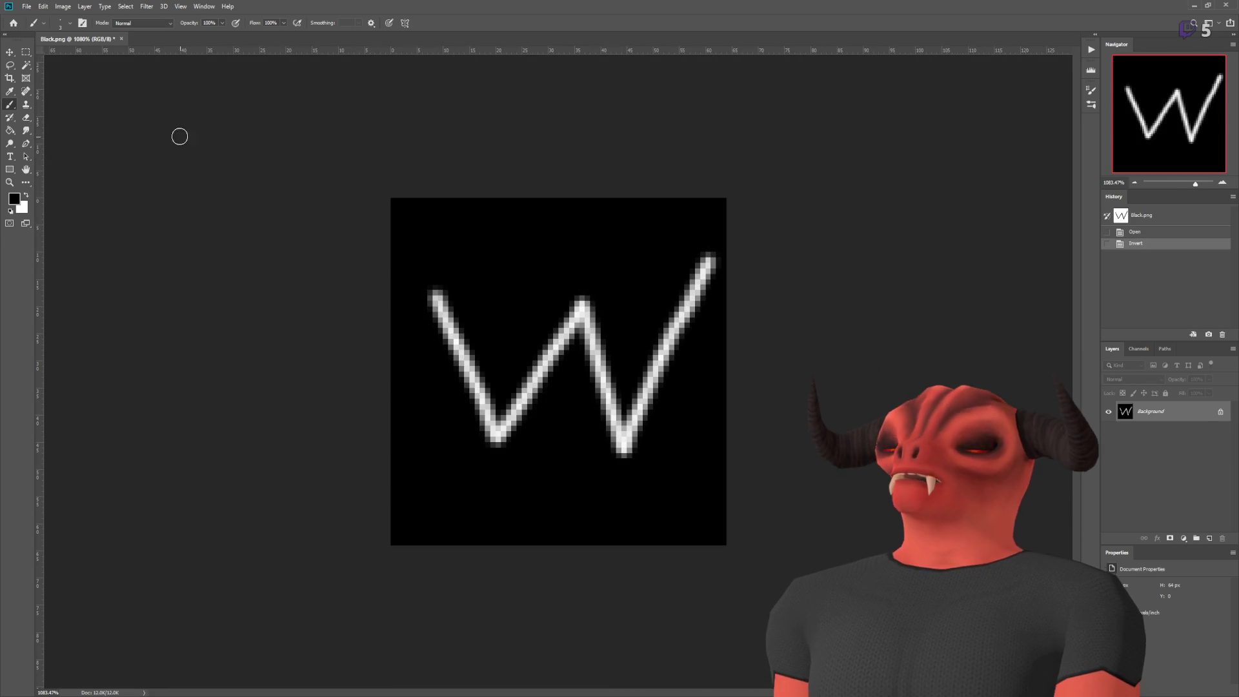
left_click(453, 294)
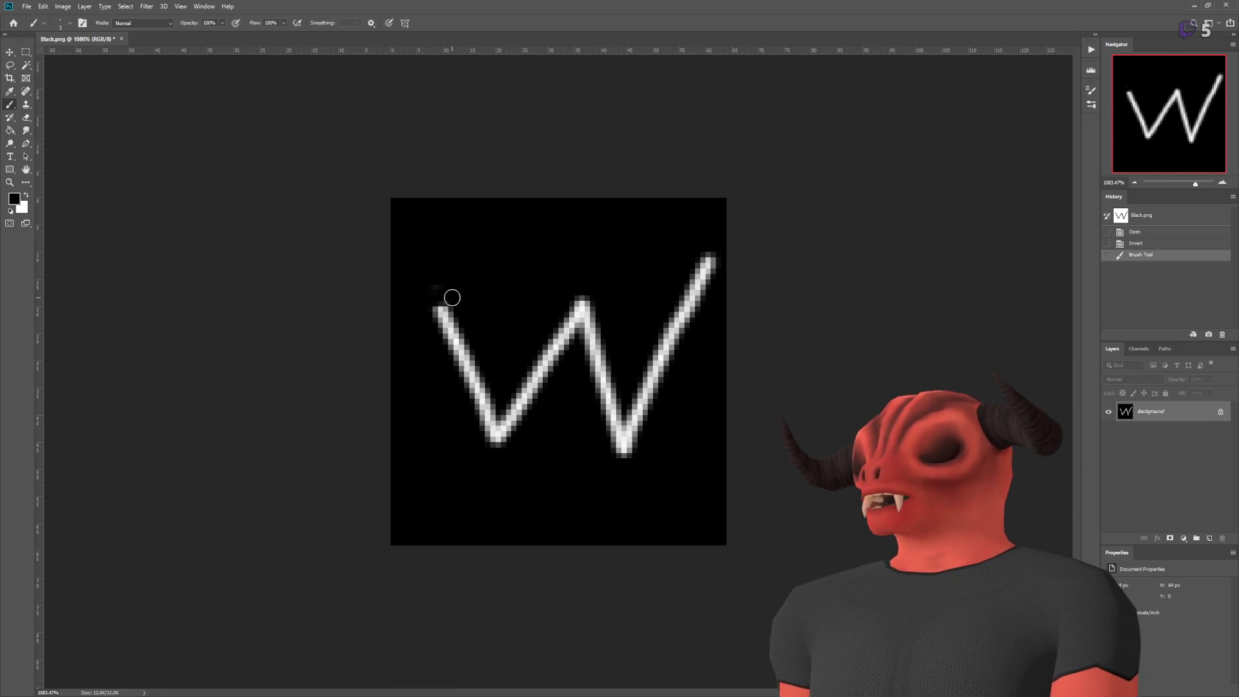
mouse_move(717, 256)
left_mouse_down()
mouse_move(622, 437)
mouse_move(598, 309)
mouse_move(509, 415)
mouse_move(446, 304)
left_mouse_up()
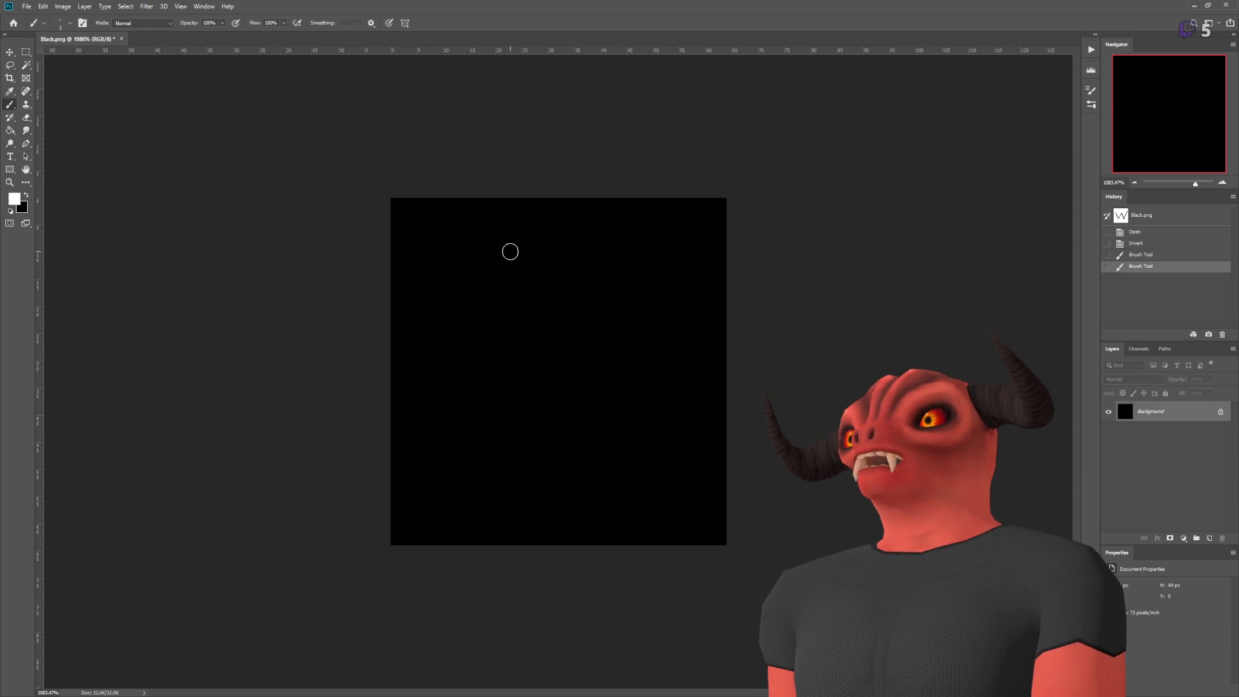
Step: Brush the word Black in white, then close Black.png and return to Godot
mouse_move(502, 250)
left_mouse_down()
mouse_move(487, 503)
mouse_move(562, 398)
left_mouse_up()
mouse_move(605, 320)
left_mouse_down()
mouse_move(502, 252)
mouse_move(484, 387)
left_mouse_up()
key("F12")
key("ctrl+z")
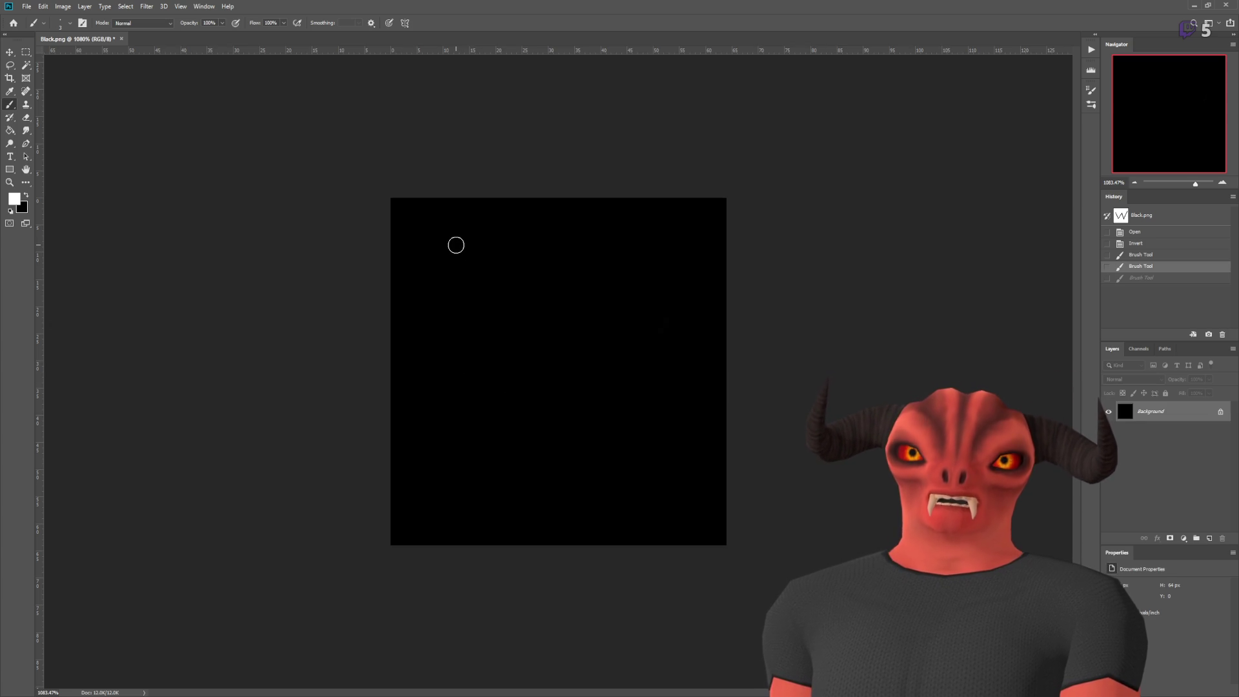
left_click_drag(506, 240, 506, 403)
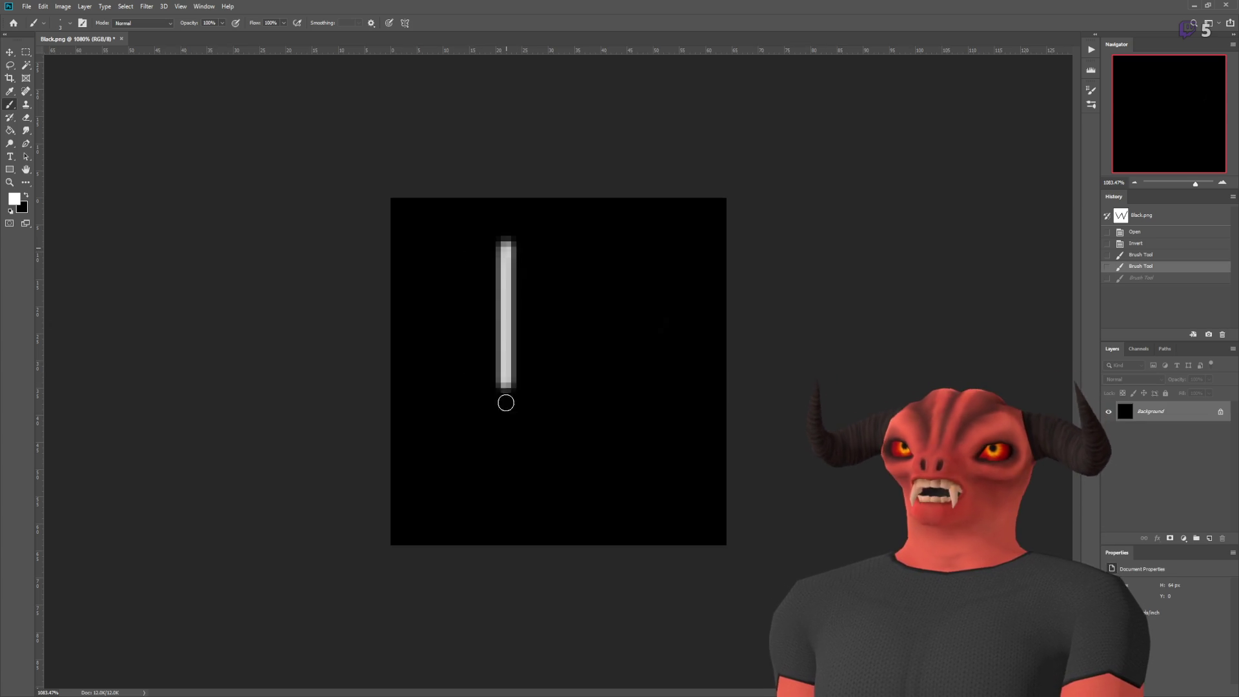
left_click_drag(520, 244, 507, 241)
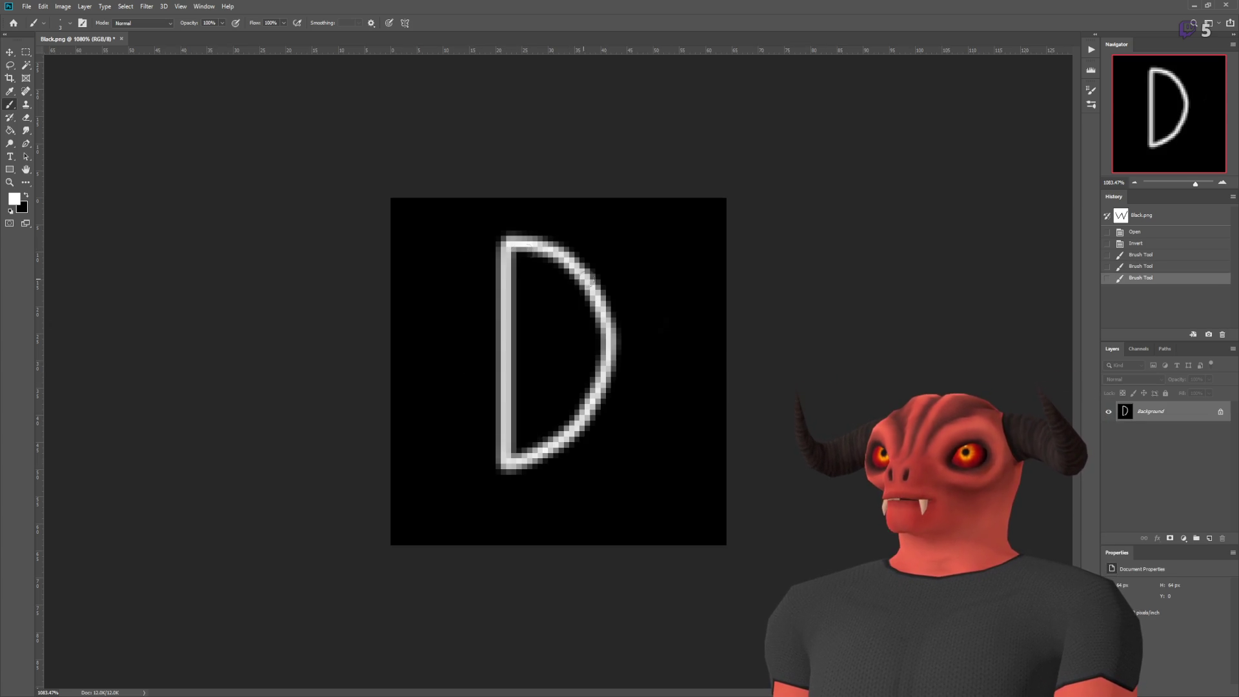
key("ctrl+z")
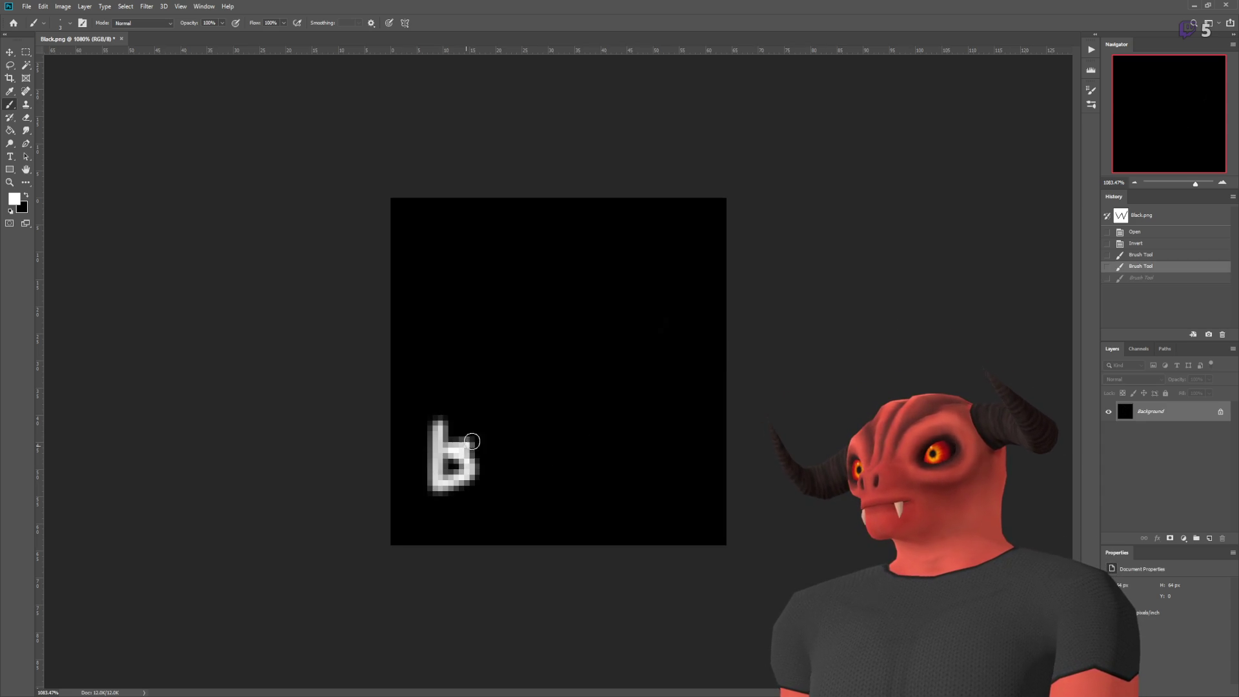
left_click_drag(472, 441, 469, 421)
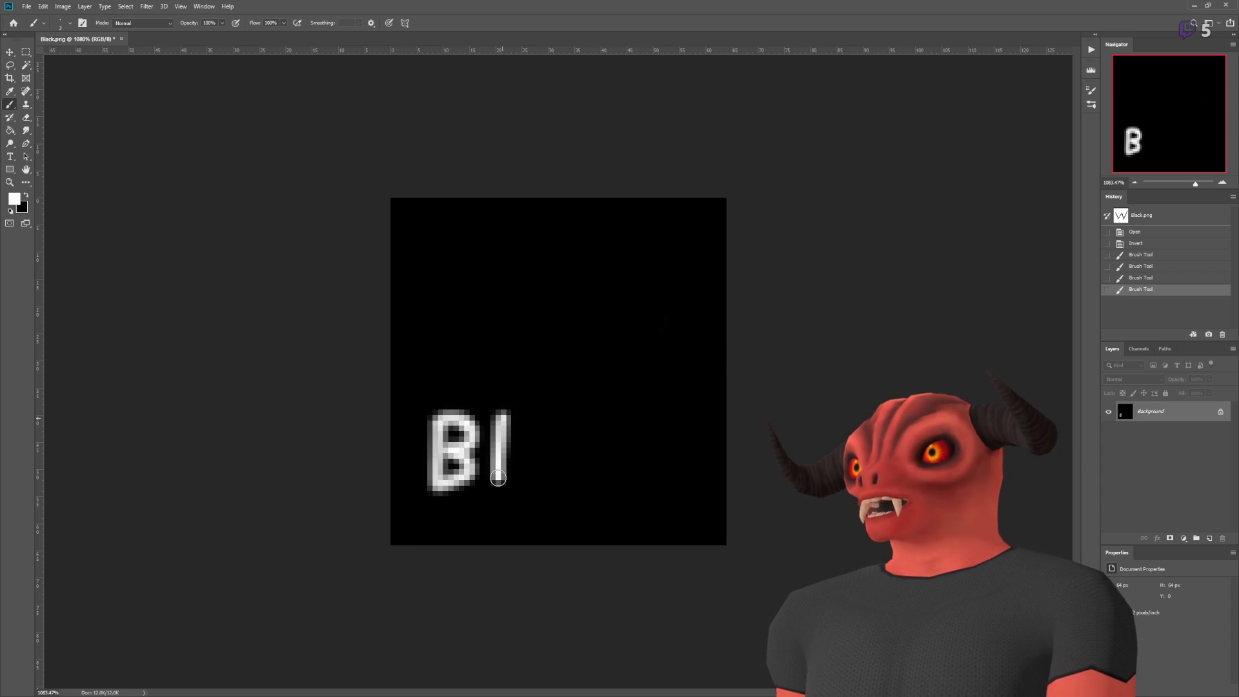
left_click_drag(549, 472, 554, 495)
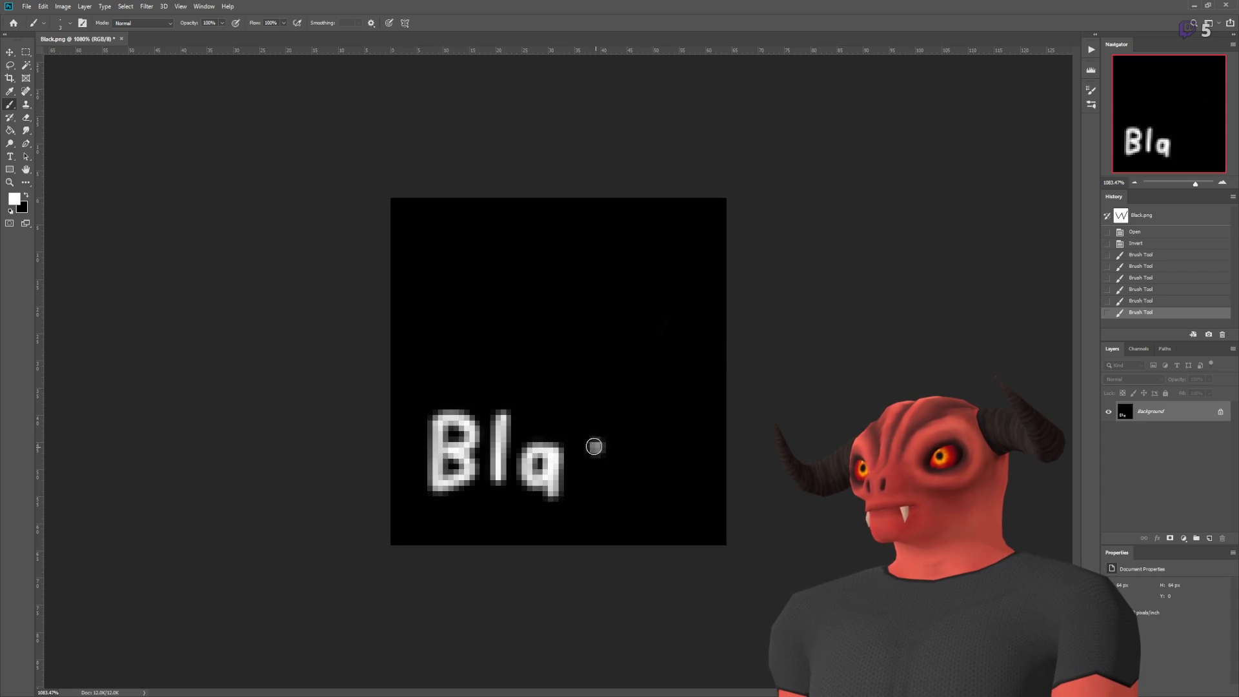
left_click_drag(593, 447, 599, 499)
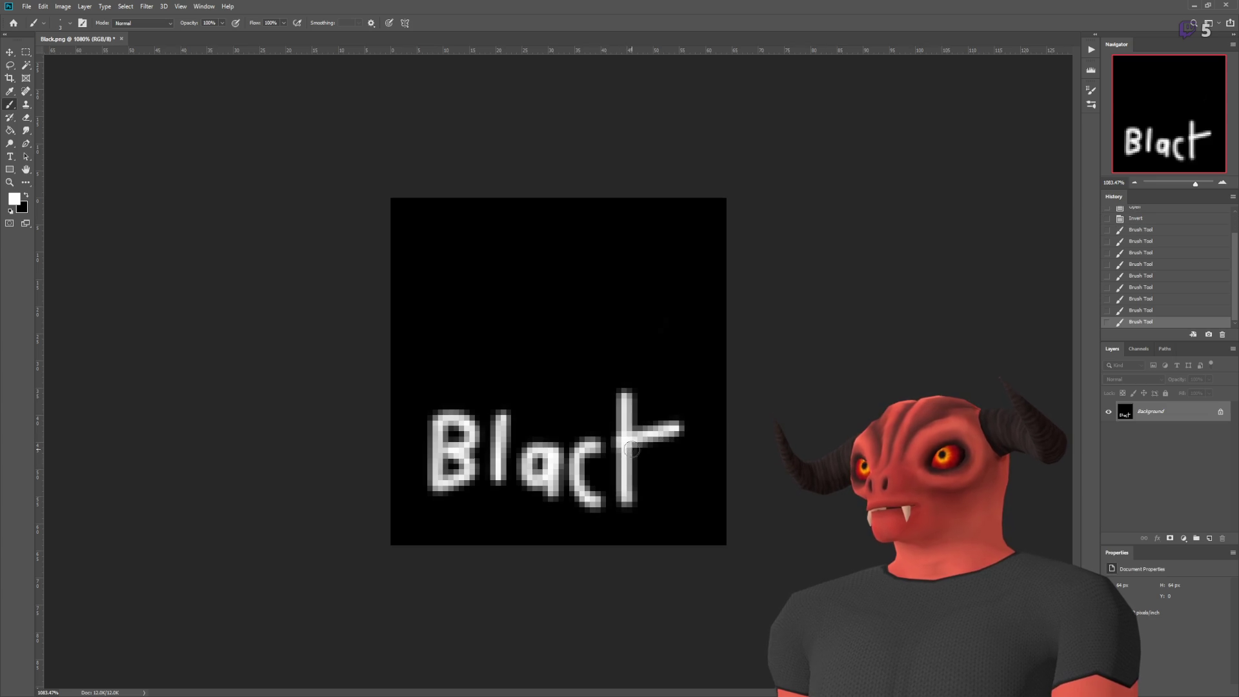
left_click(118, 39)
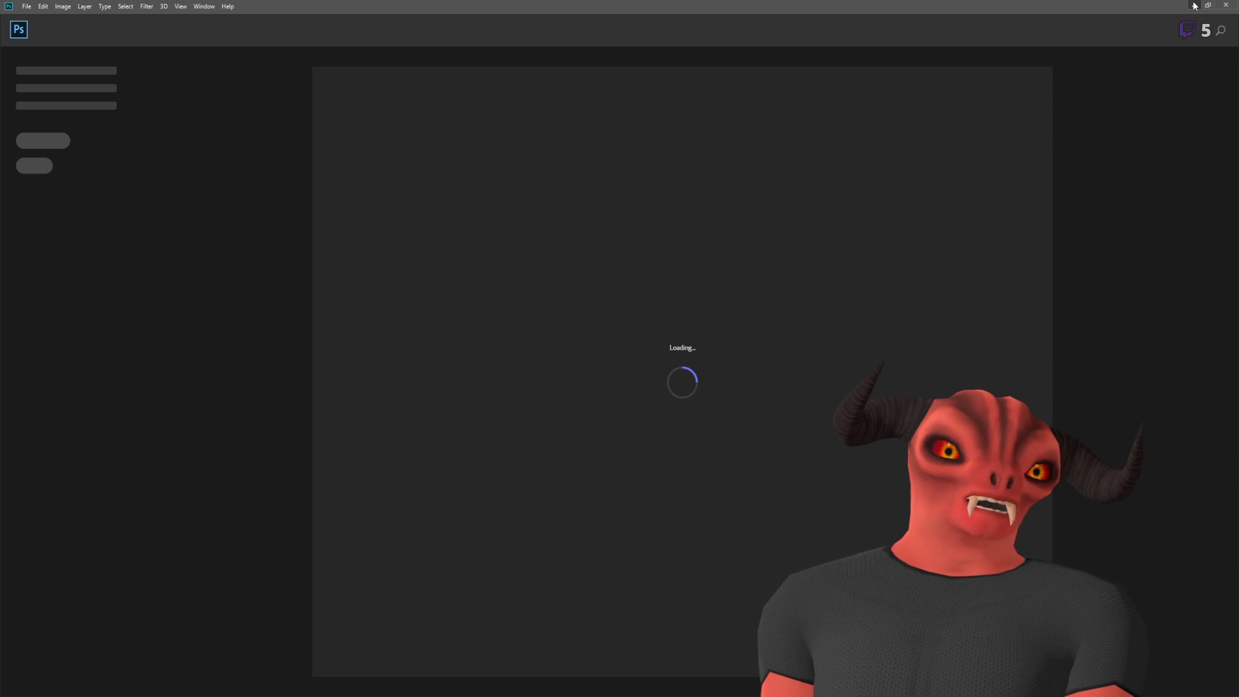
left_click(1193, 5)
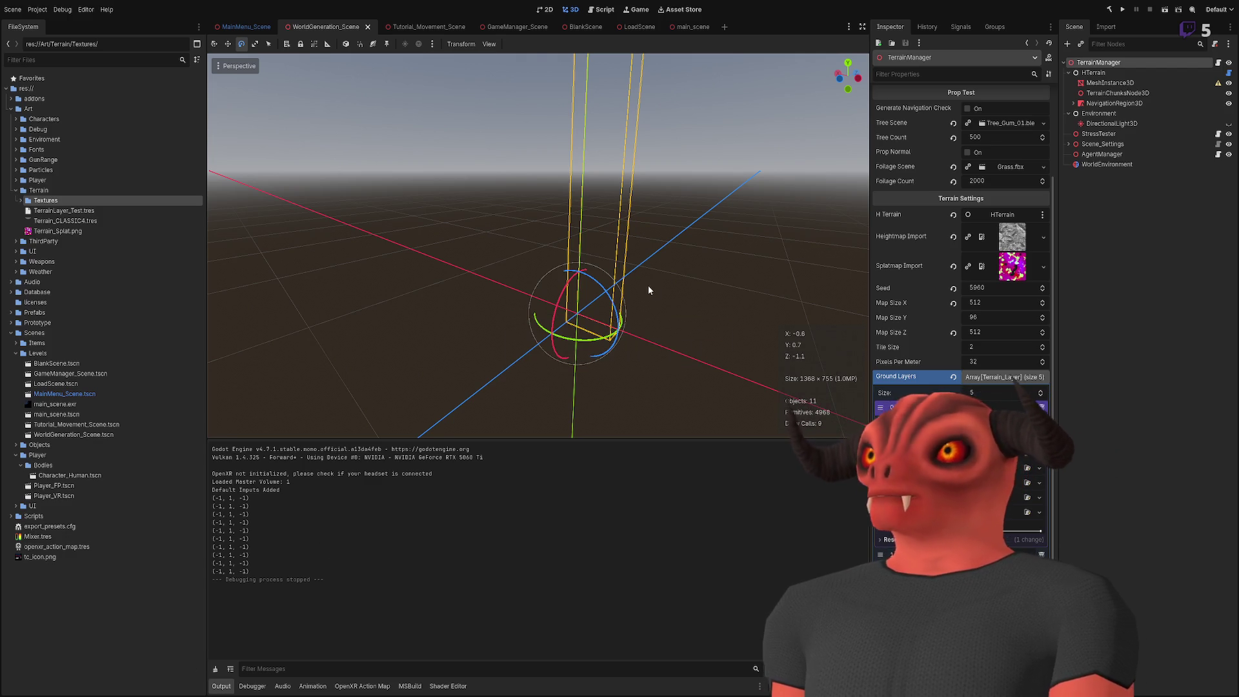
left_click_drag(648, 285, 849, 209)
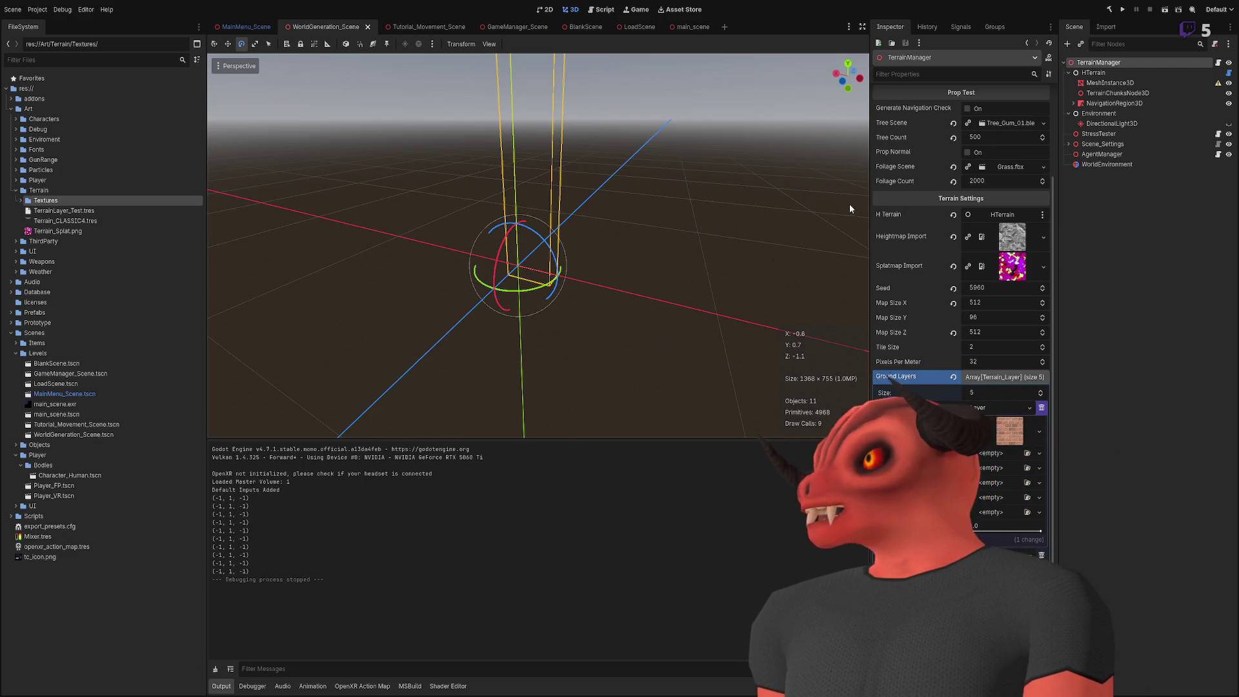
double_click(96, 202)
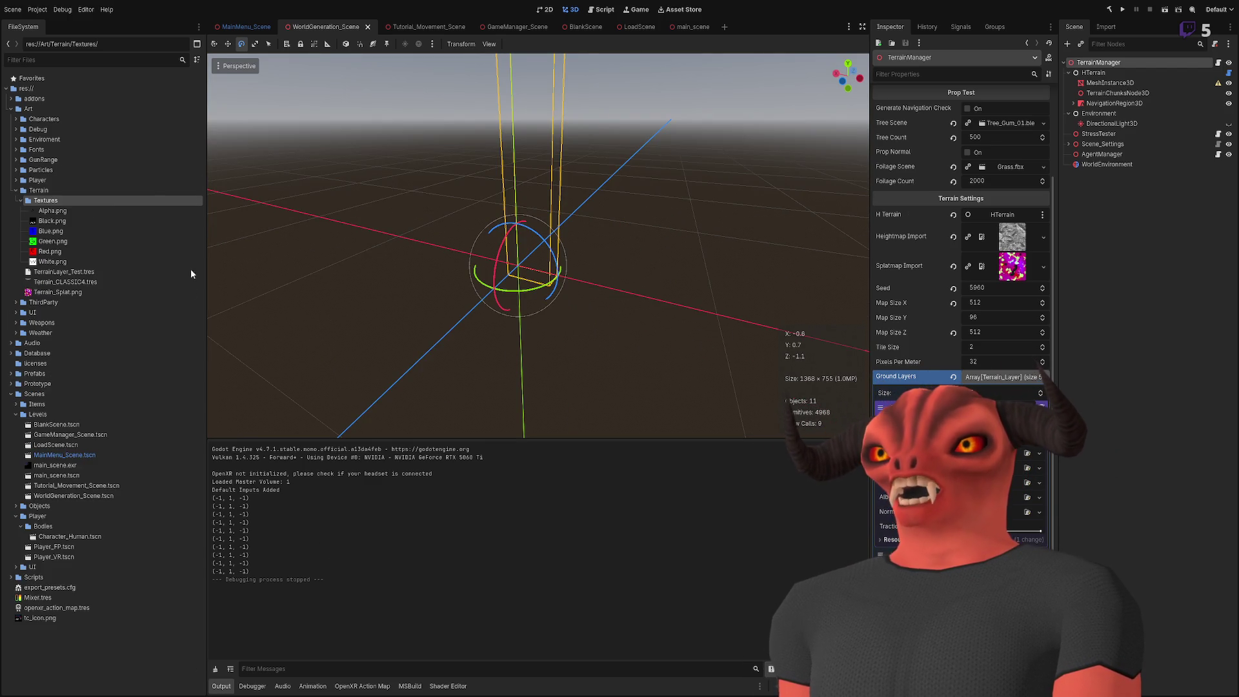
left_click_drag(388, 213, 467, 183)
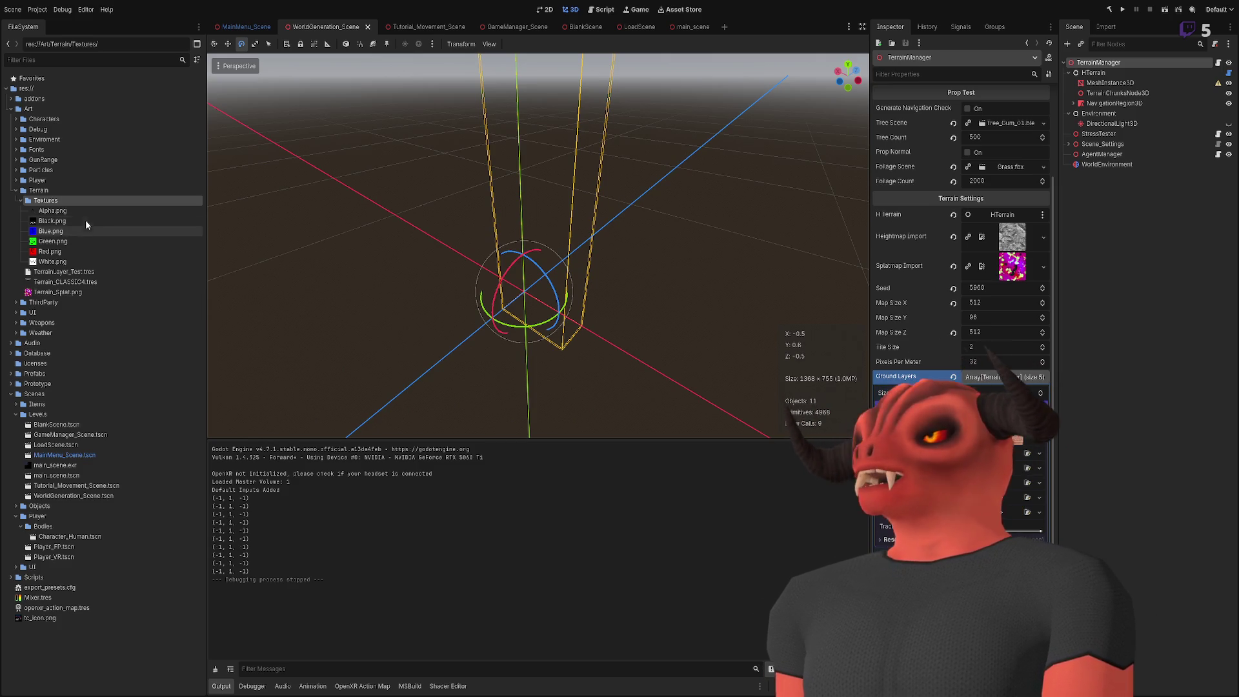
left_click(1001, 437)
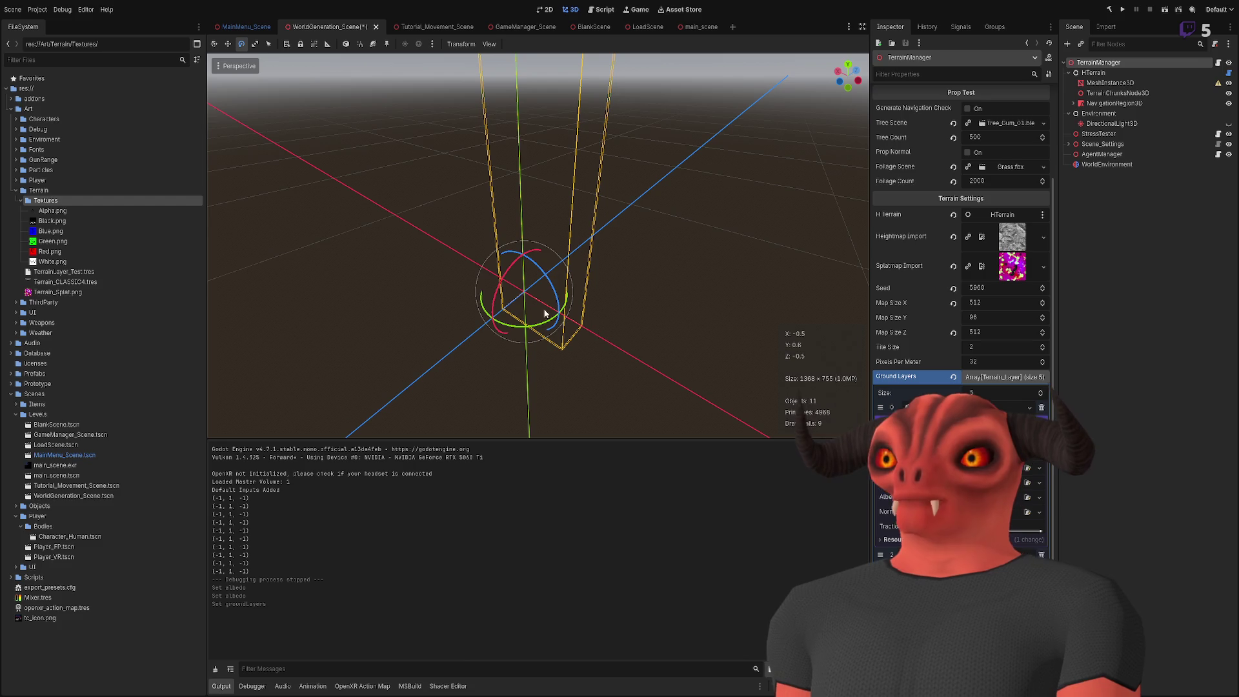
left_click(1019, 457)
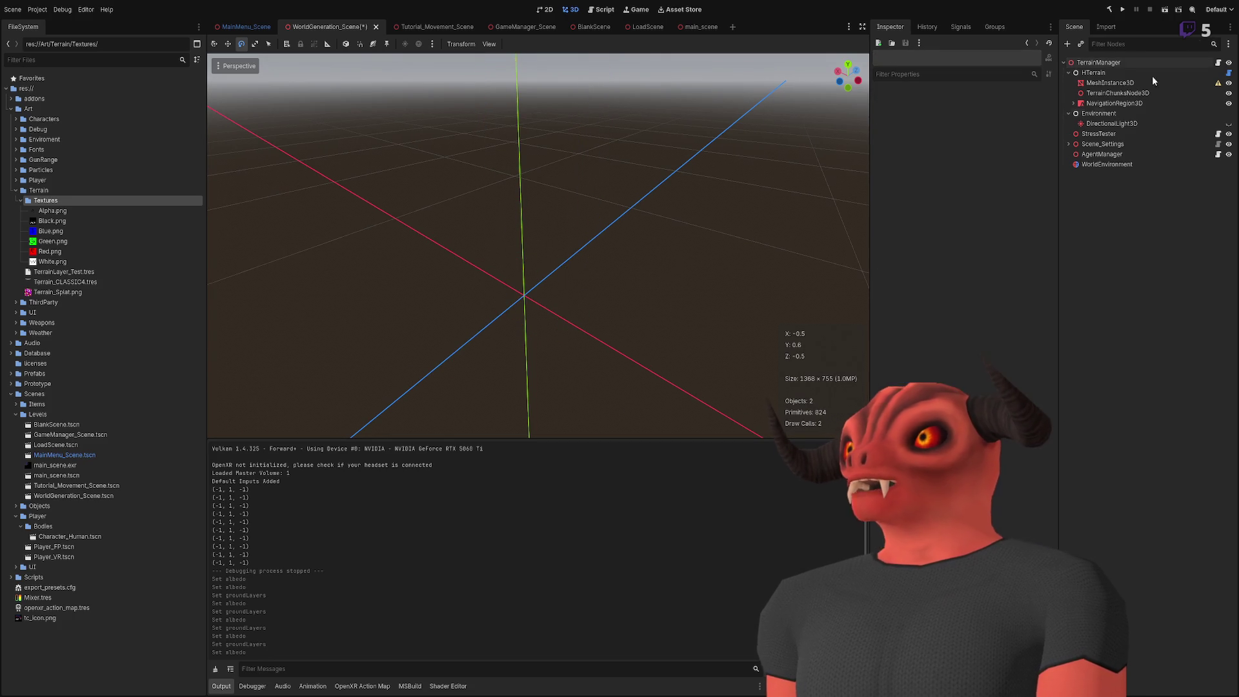
left_click(1165, 9)
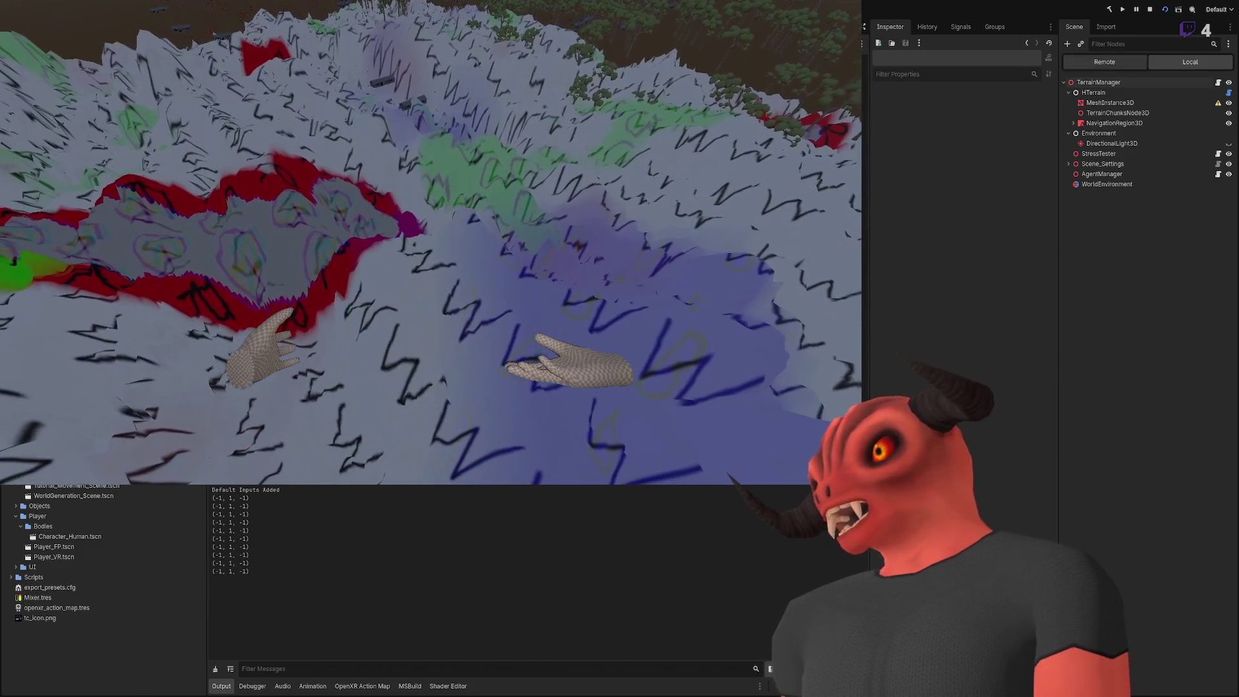
Step: Play-test the terrain, check the TerrainManager's last ground layer texture, then stop the game
left_click(1098, 82)
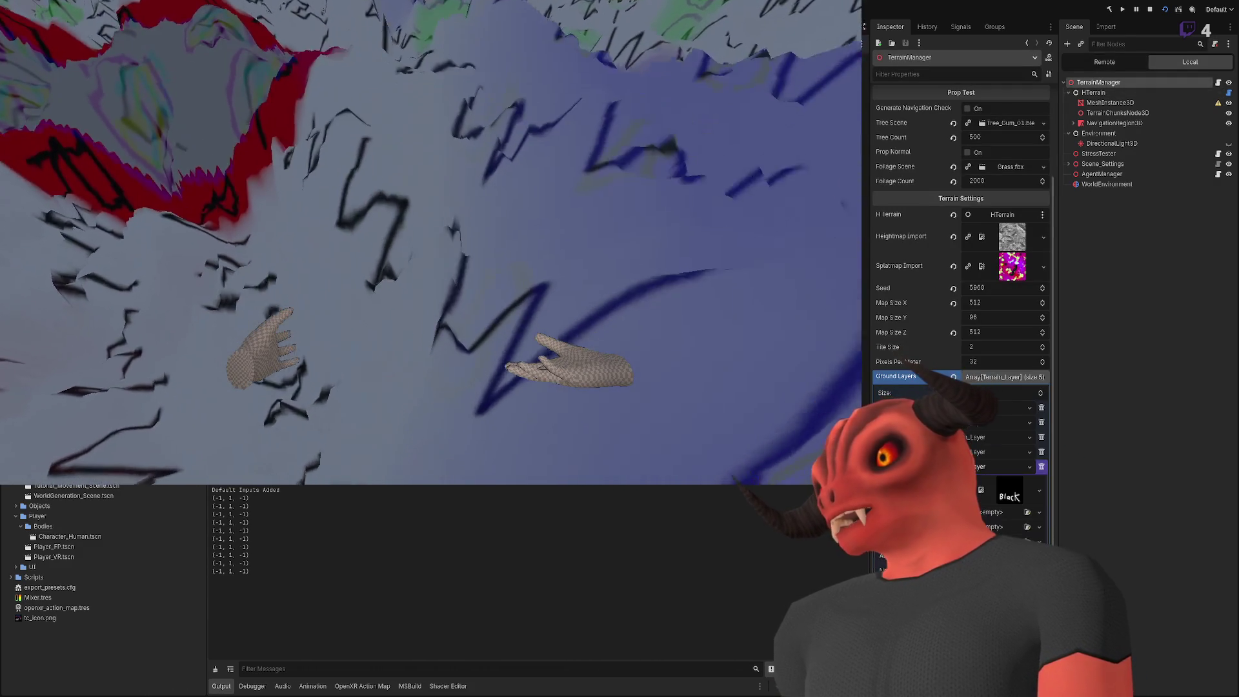
left_click(1001, 467)
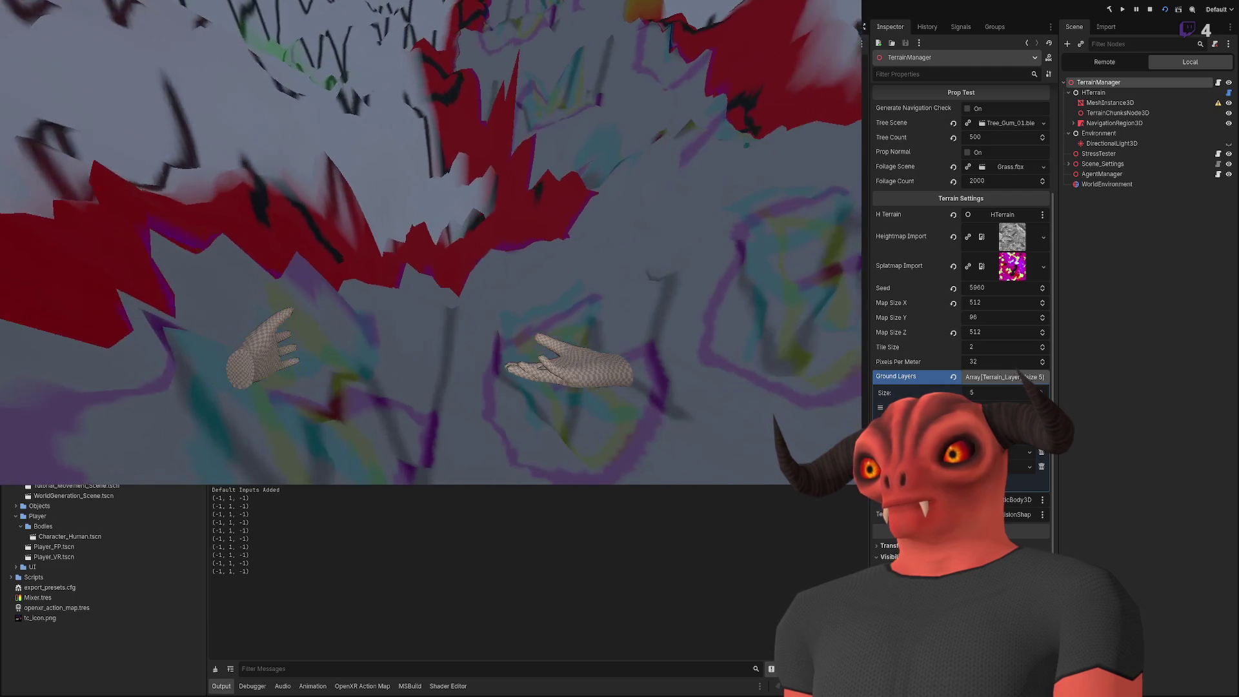
key("F8")
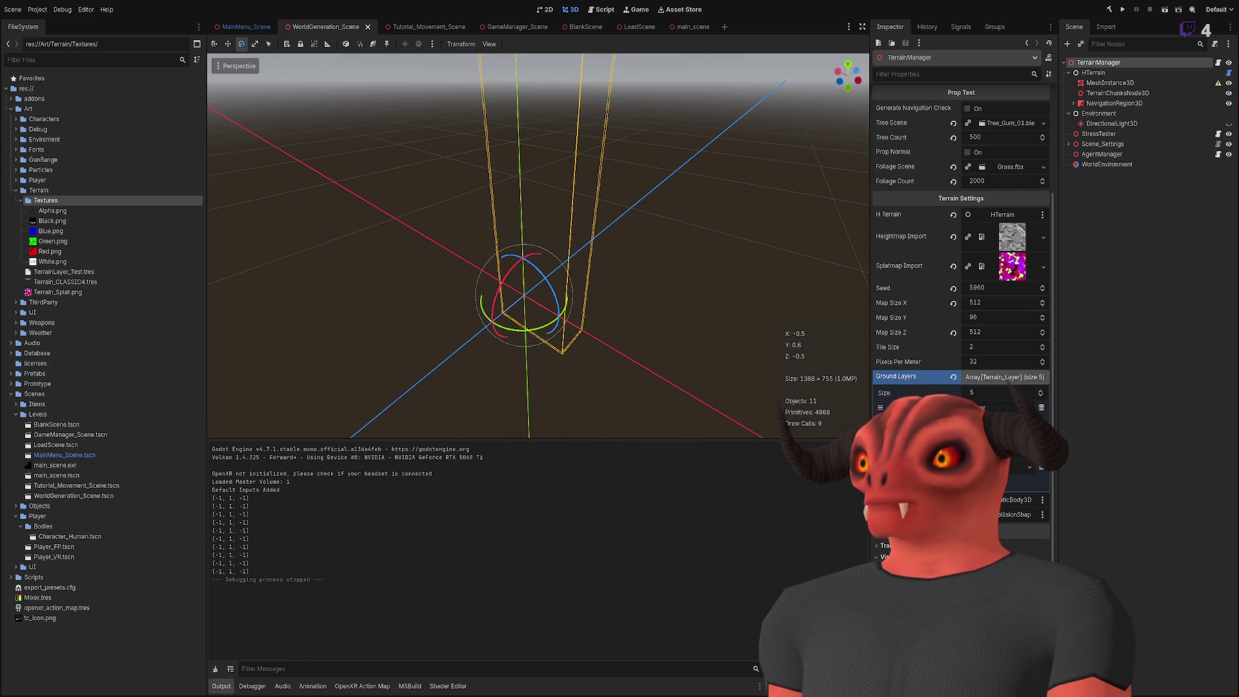
Step: Select Terrain_Splat.png and bring it up in Photoshop, zoomed in on the top-left corner
left_click(58, 292)
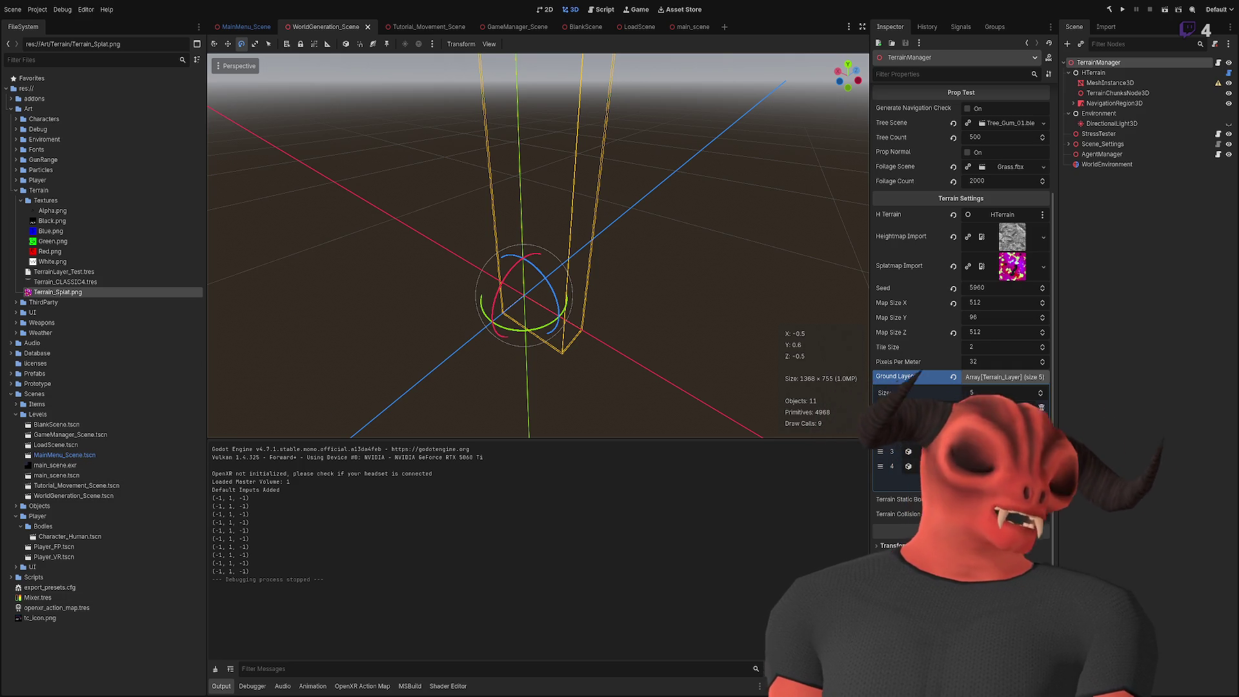
key("alt+Tab")
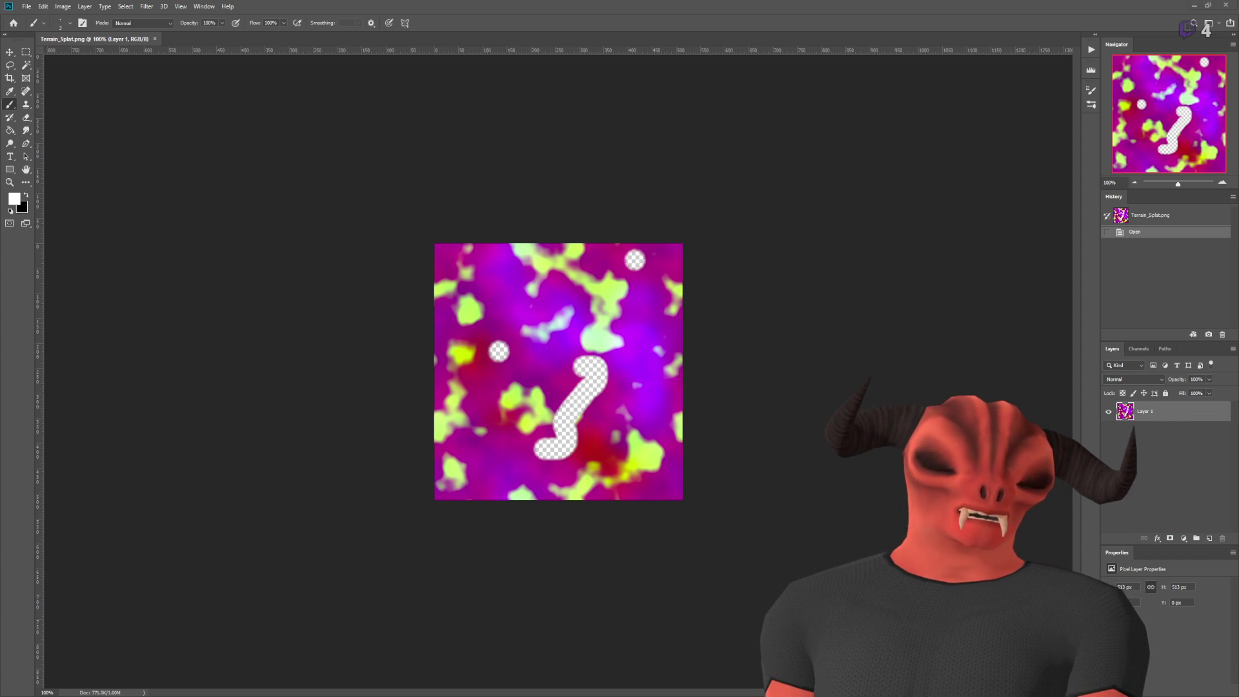
scroll(700, 321, "up", 10)
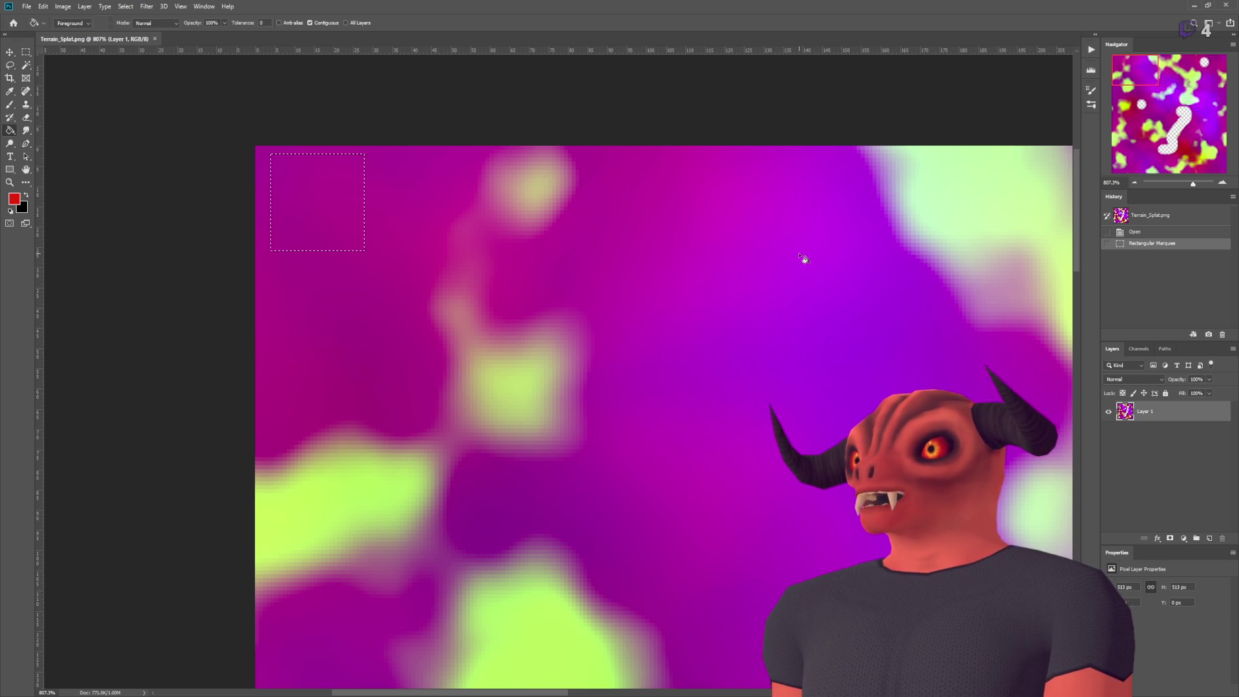
Step: On a new layer, fill the first two top-left squares red and green
left_click(1210, 538)
left_click(344, 207)
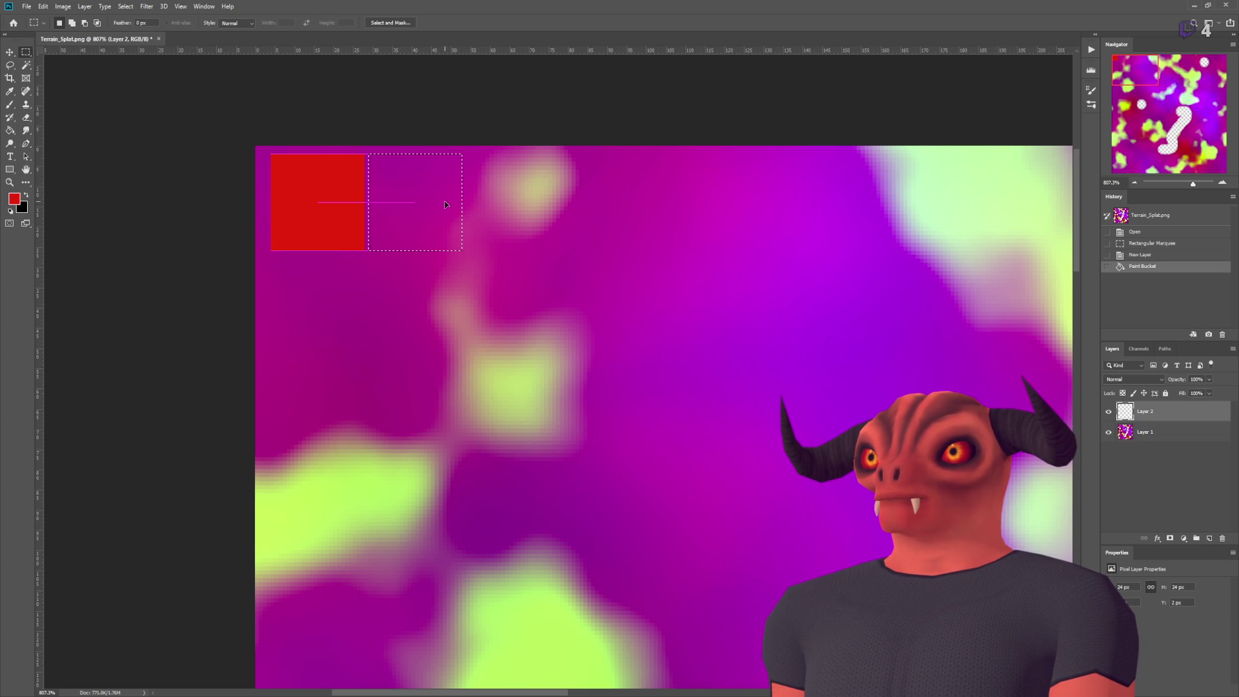
left_click_drag(445, 204, 440, 205)
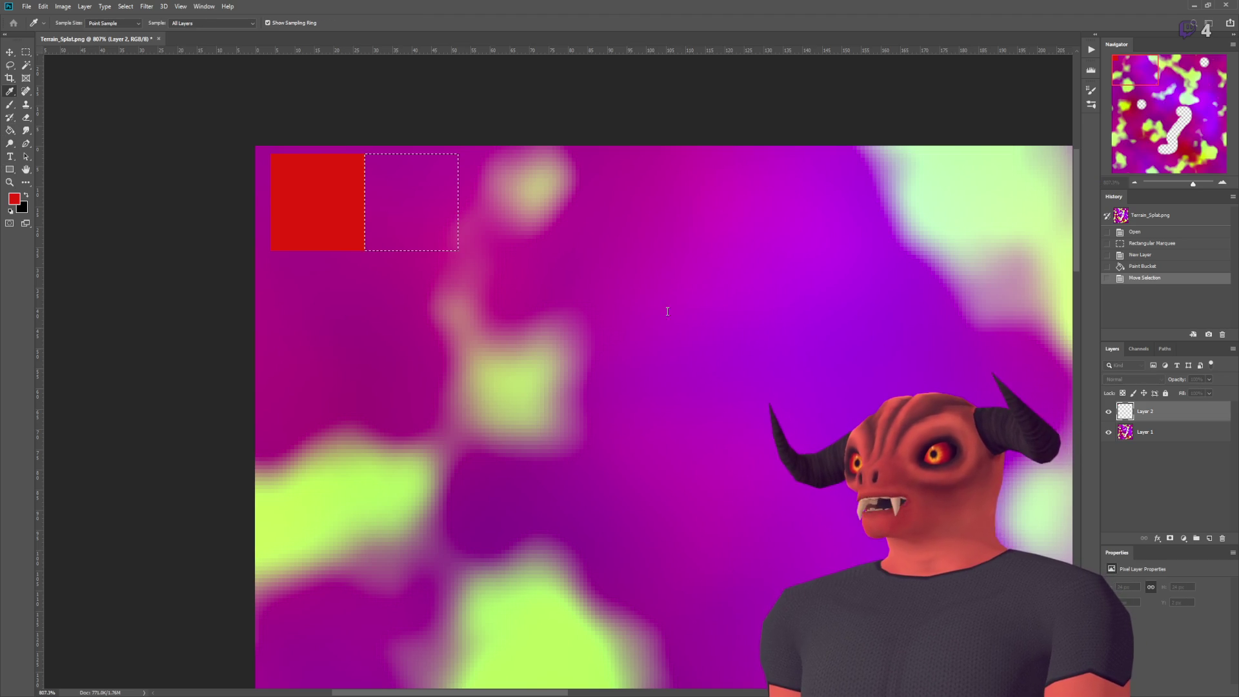
left_click(420, 244)
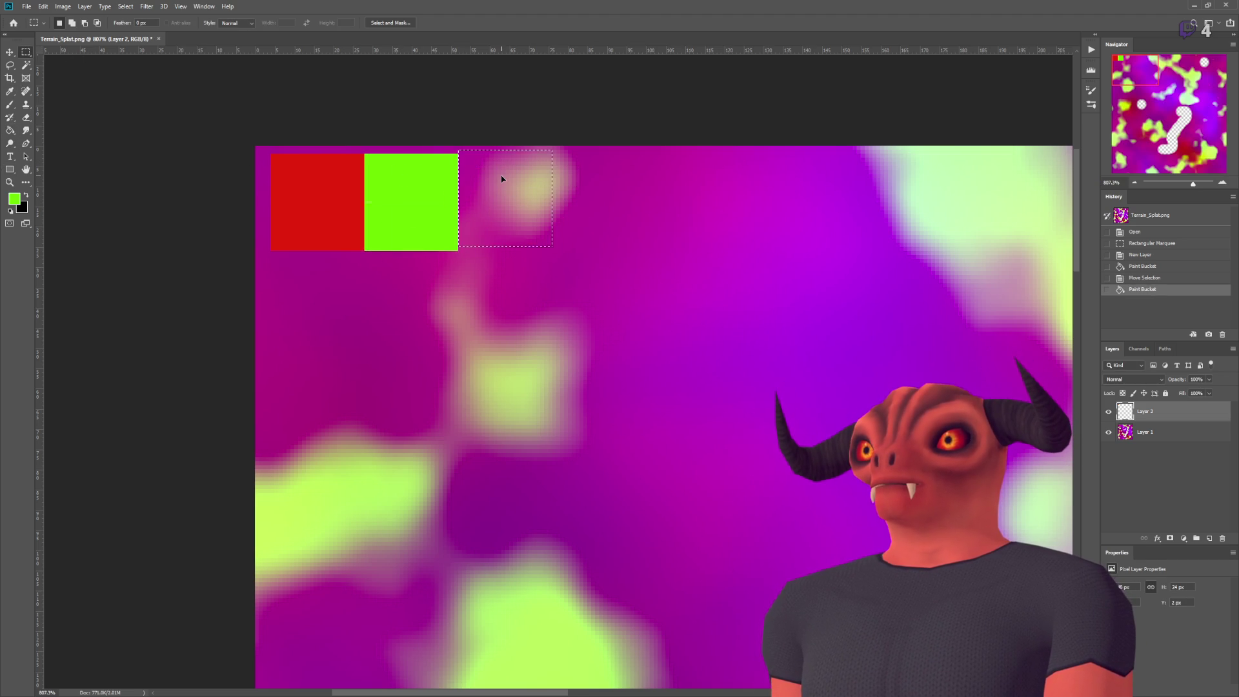
left_click_drag(502, 187, 504, 184)
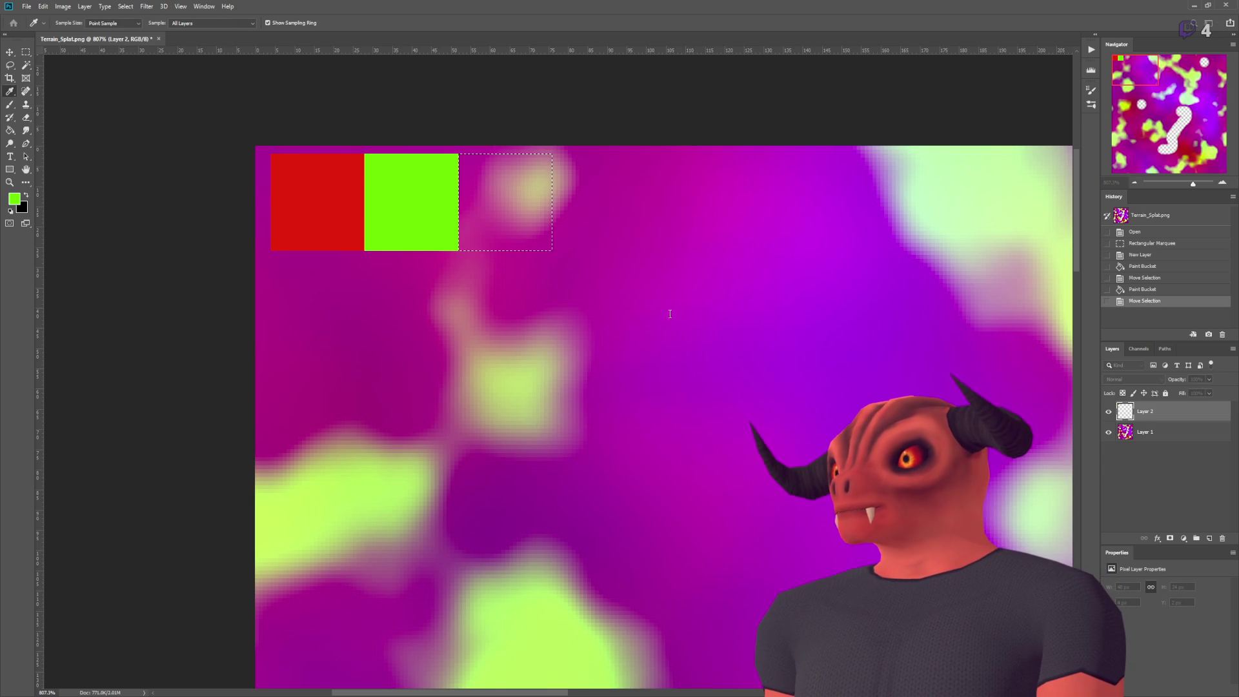
Step: Fill the next top square blue, and the two bottom squares white and black
left_click(648, 279)
key("m")
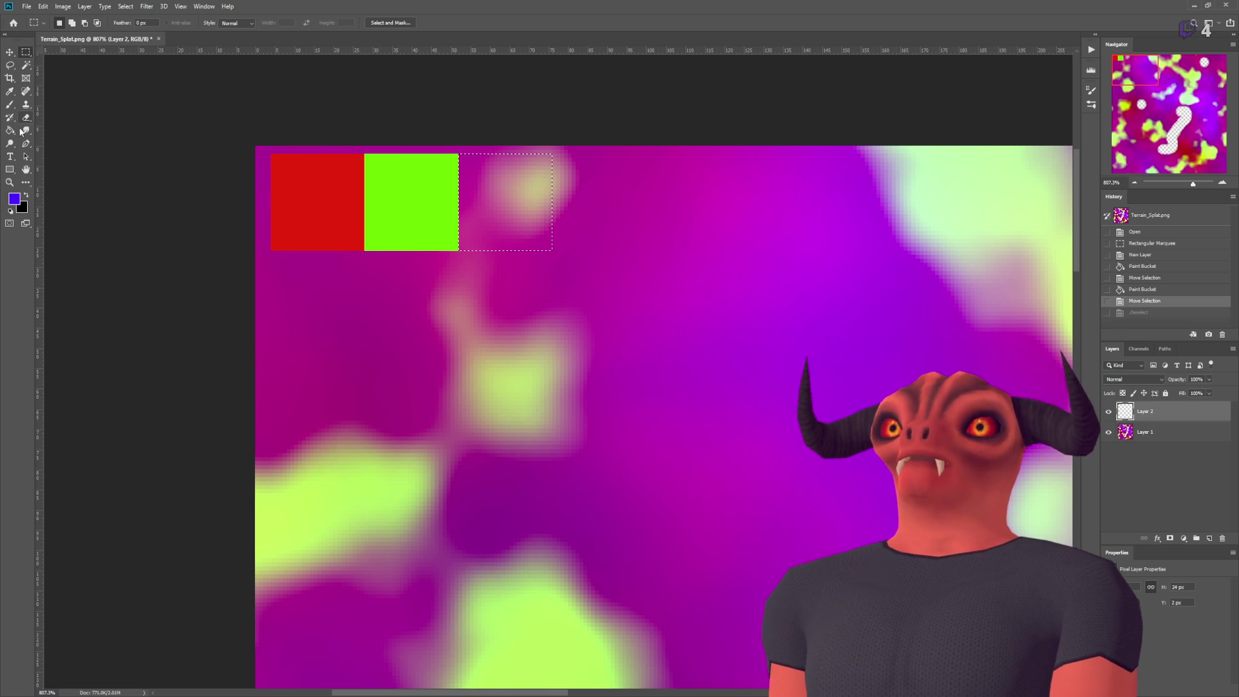
left_click(508, 228)
key("ctrl+d")
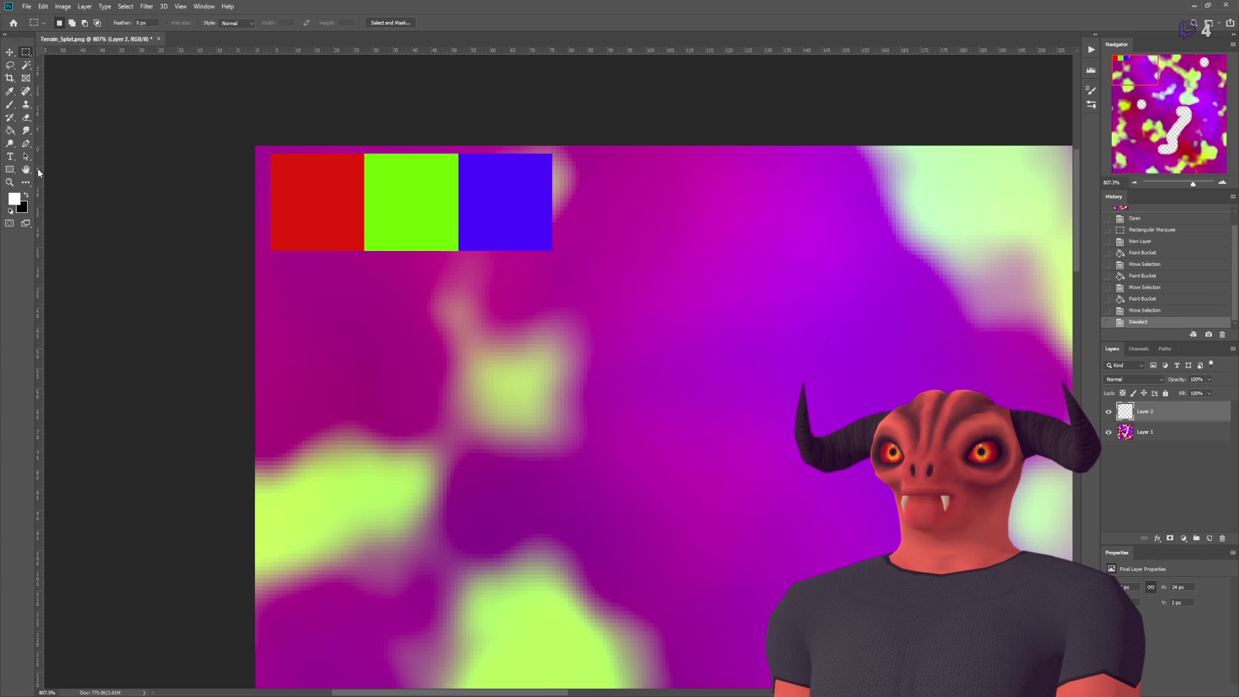
left_click(292, 286)
key("ctrl+d")
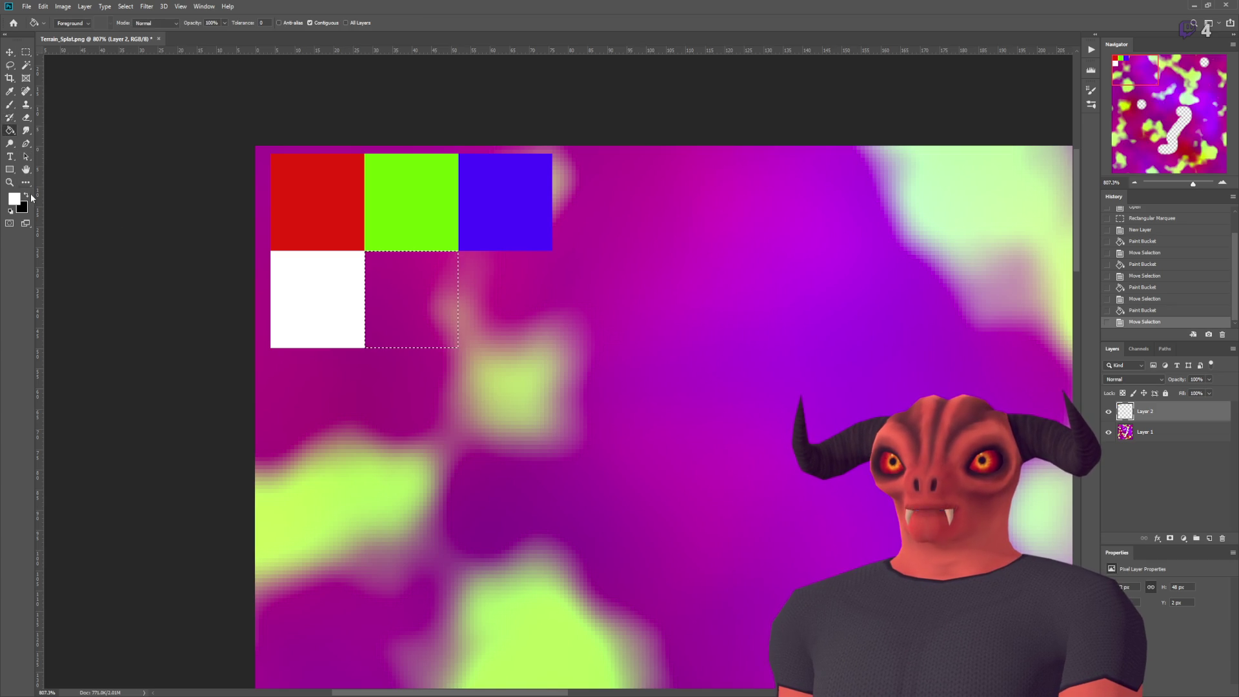
left_click(402, 303)
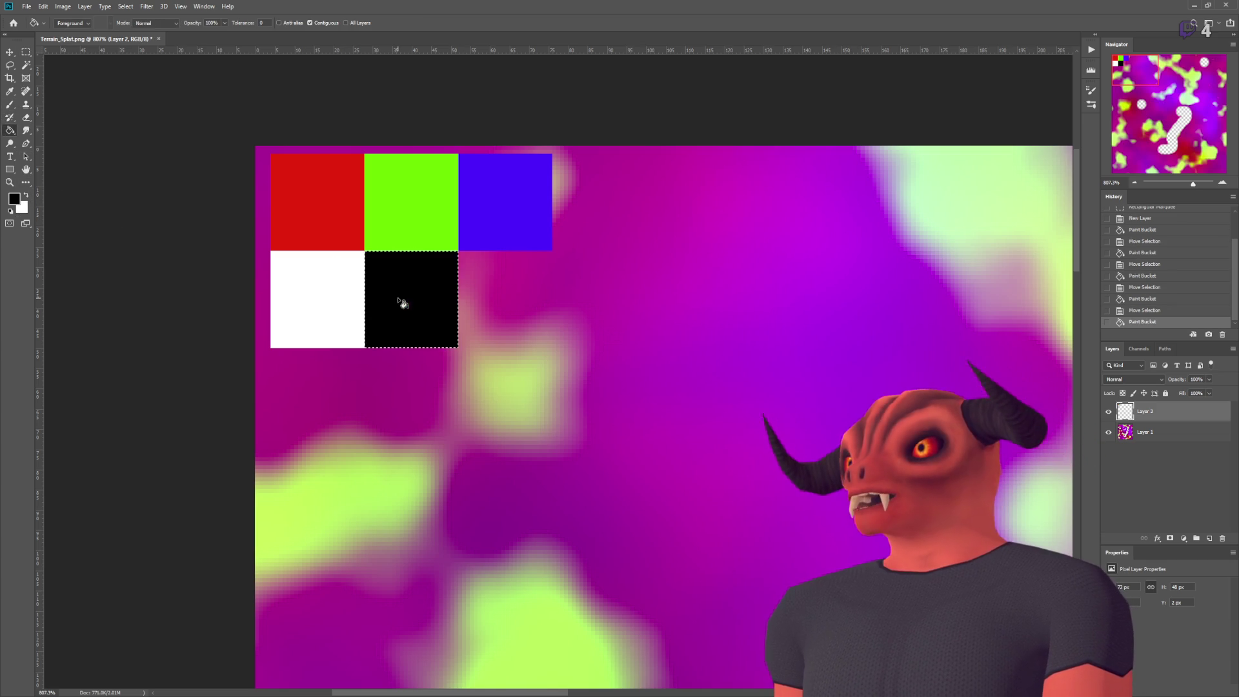
key("ctrl+d")
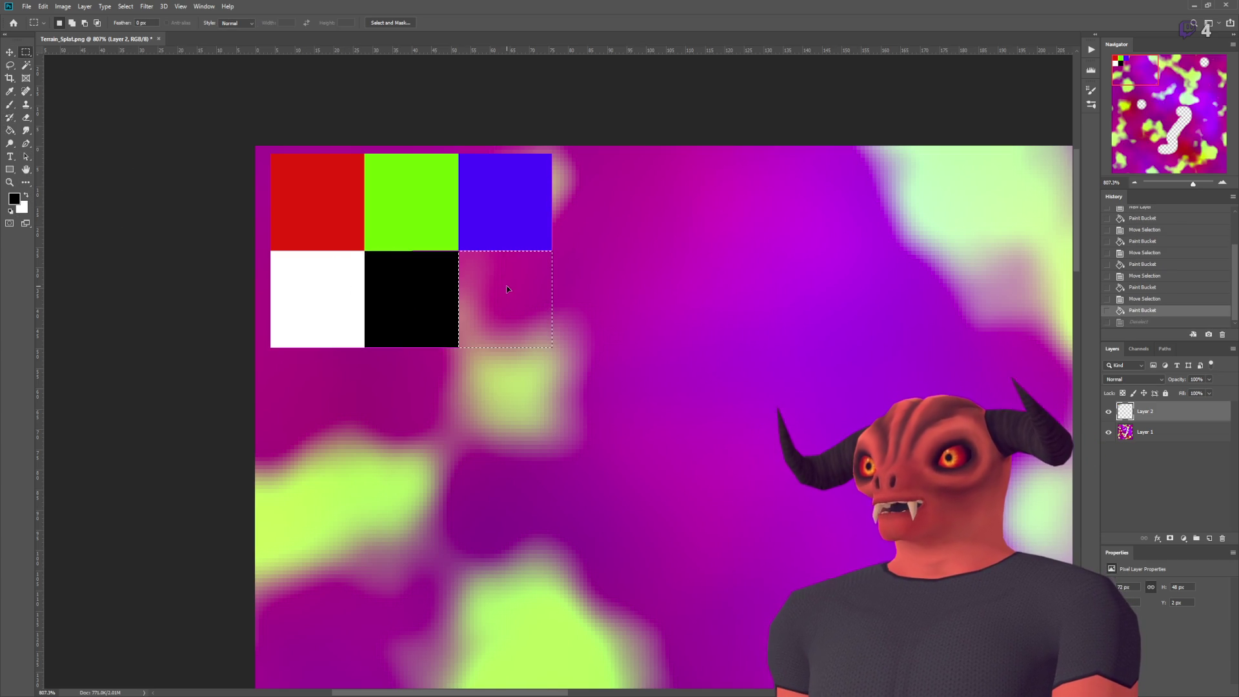
Step: Make the bottom-right square transparent by erasing it from the base splat-map layer
left_click_drag(508, 289, 507, 290)
left_click(502, 329)
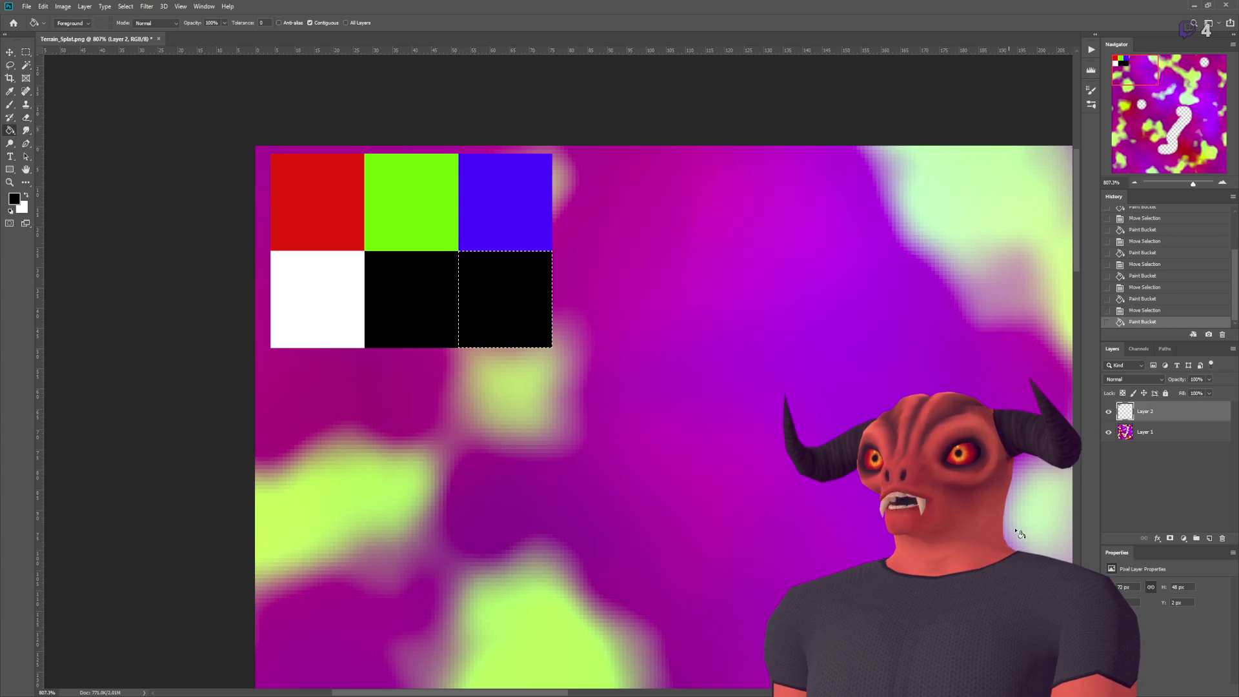
key("ctrl+z")
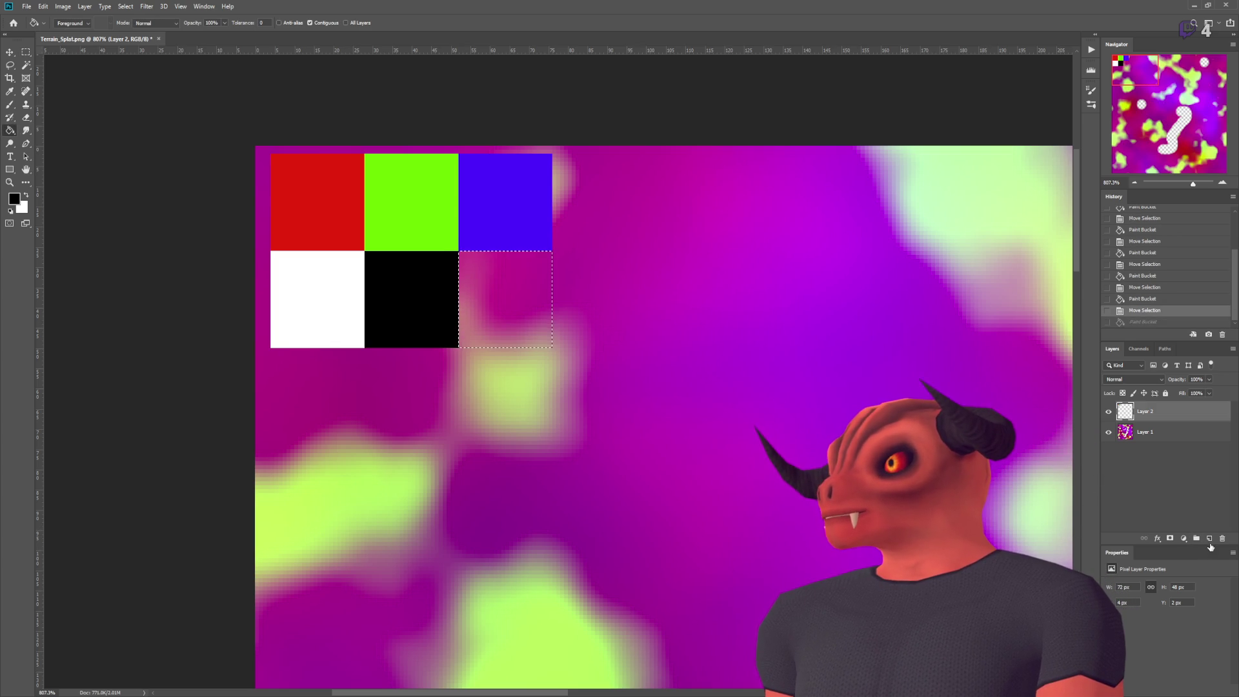
key("ctrl+d")
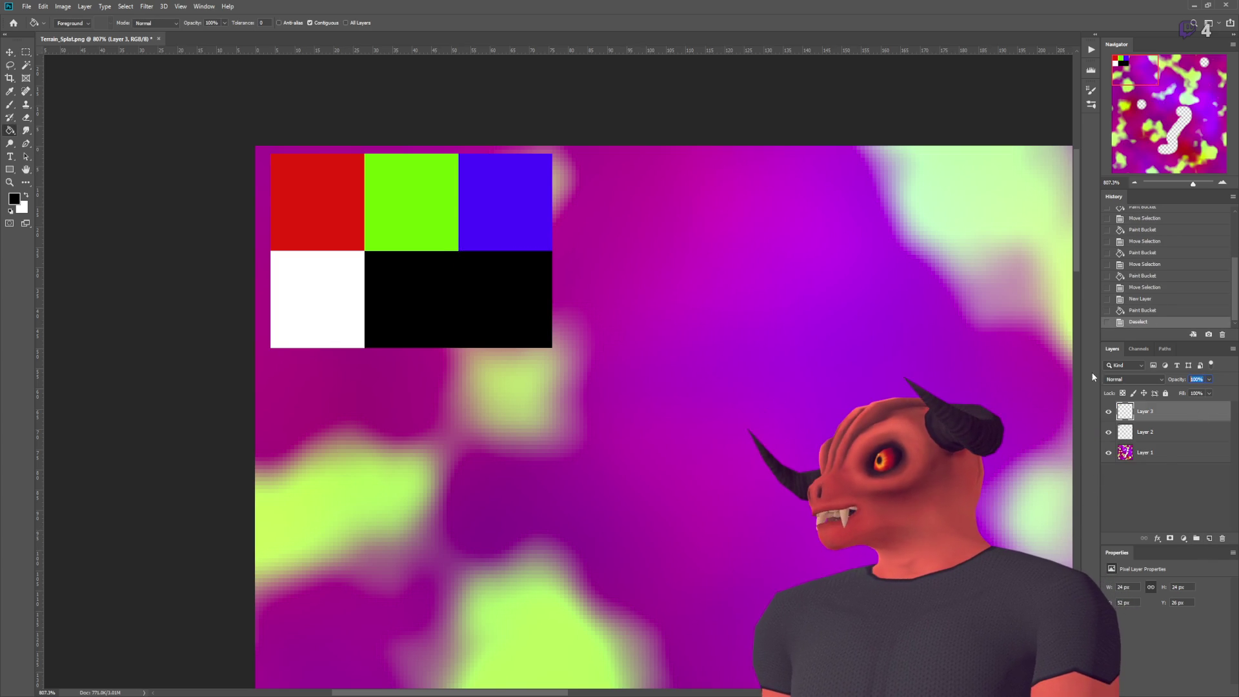
type("1")
left_click(1162, 450)
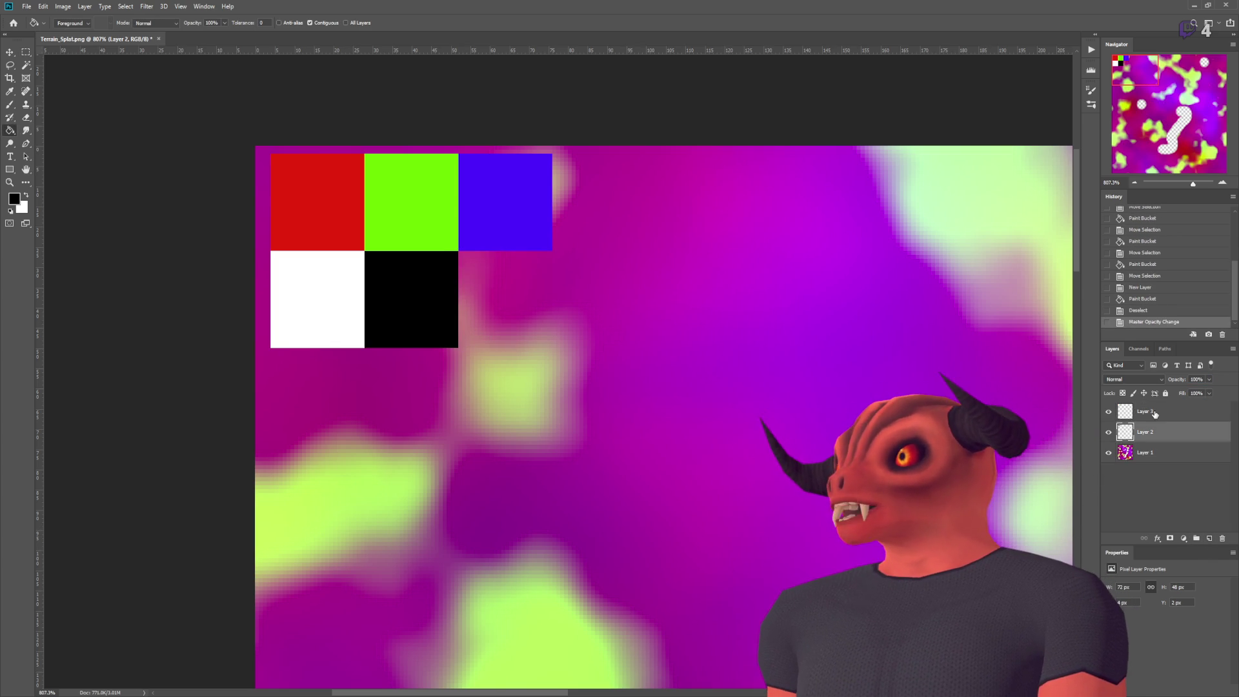
left_click(1154, 453)
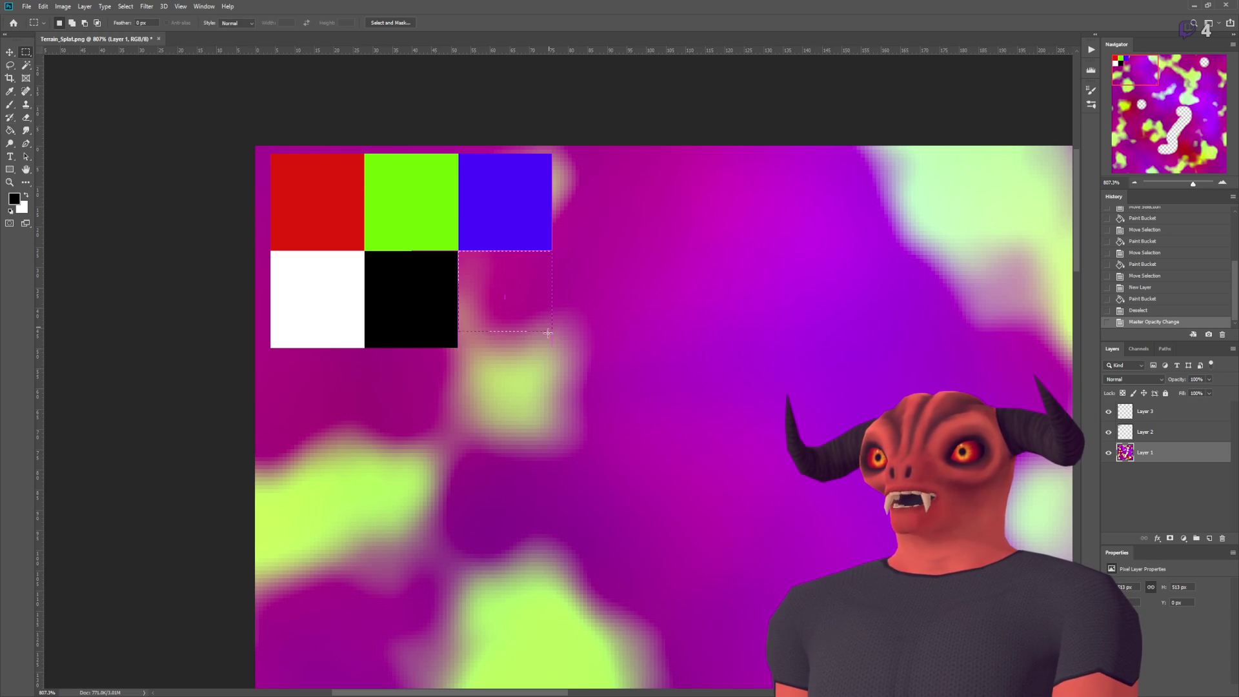
left_click_drag(548, 347, 550, 347)
key("Delete")
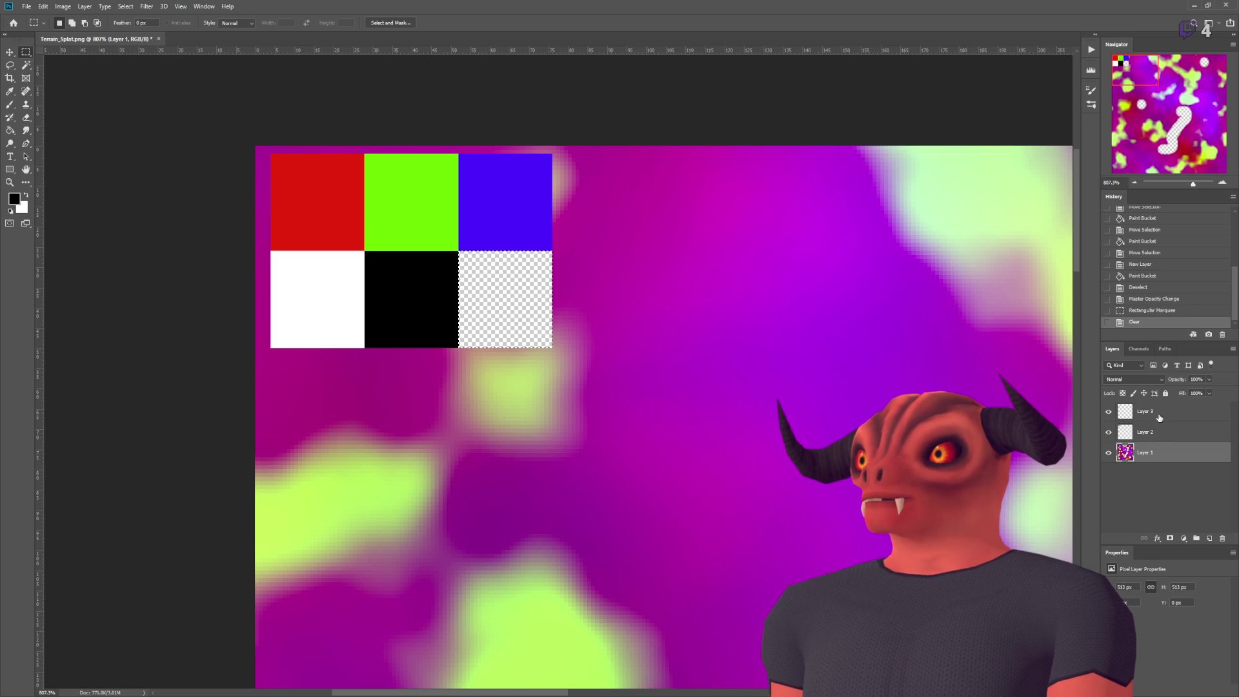
Step: Merge all layers, then run the scene in Godot to test the updated splat map
left_click(1159, 418, "shift")
key("ctrl+e")
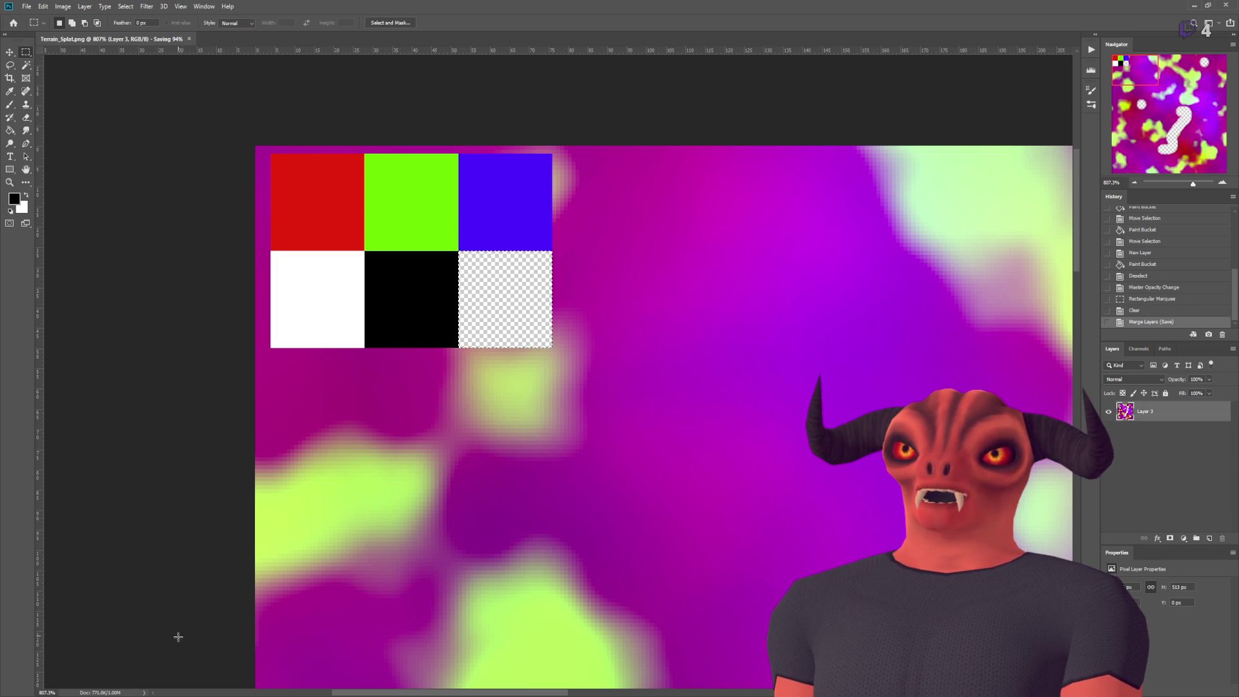
key("alt+Tab")
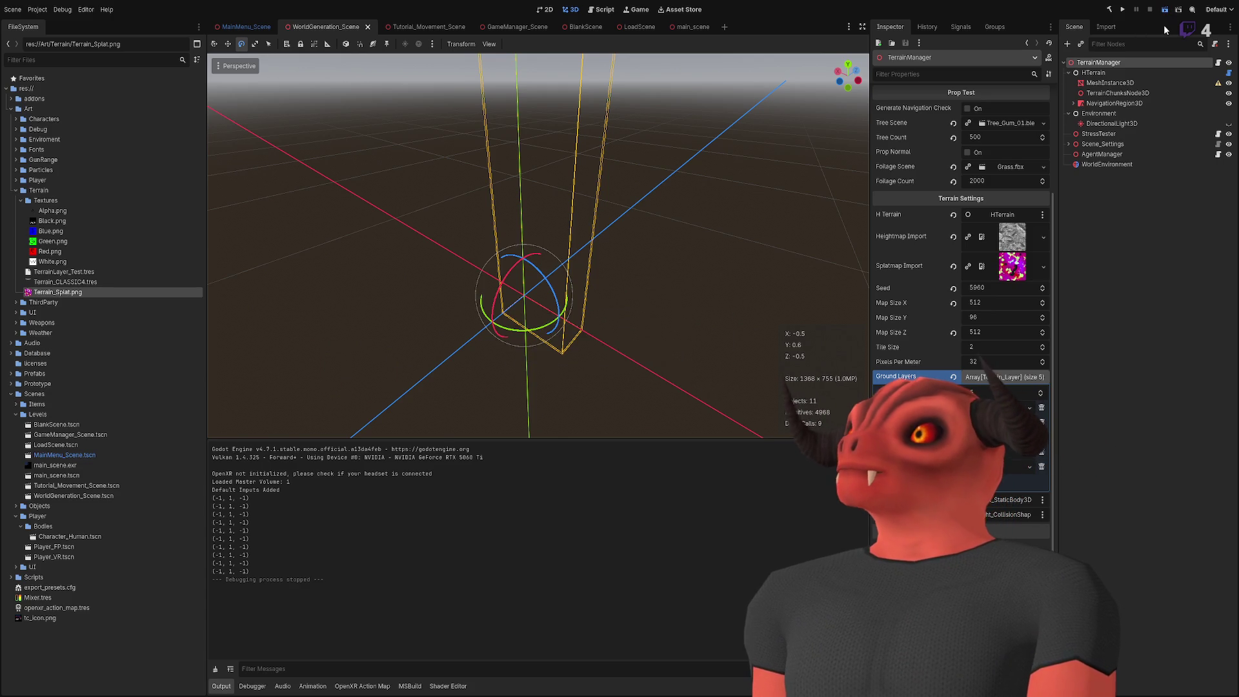
key("F6")
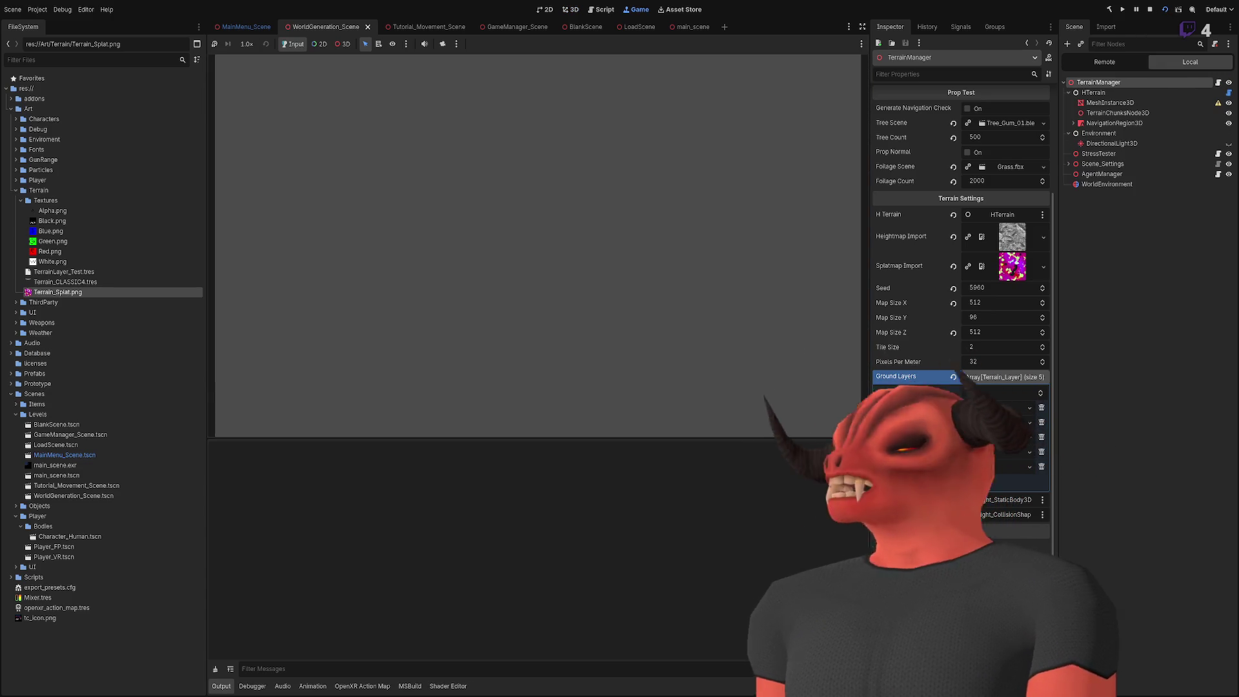
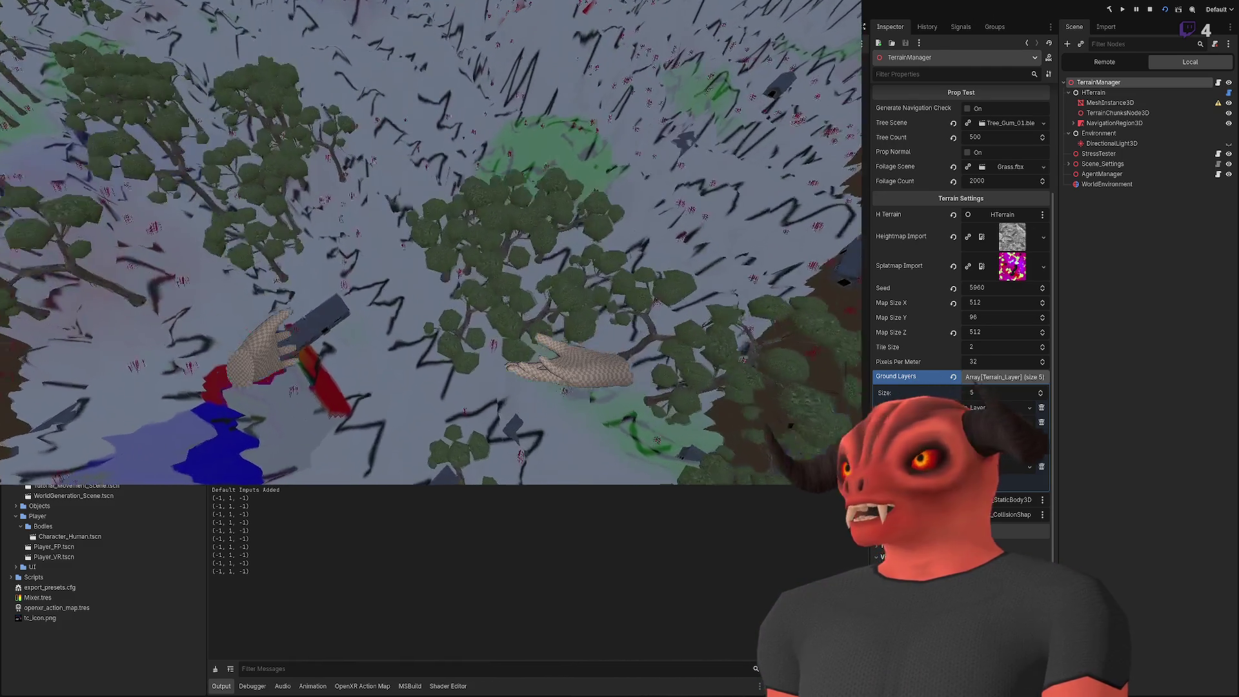
Step: Check the splatmap's layers in Photoshop, zoomed out to see the whole image
key("alt+Tab")
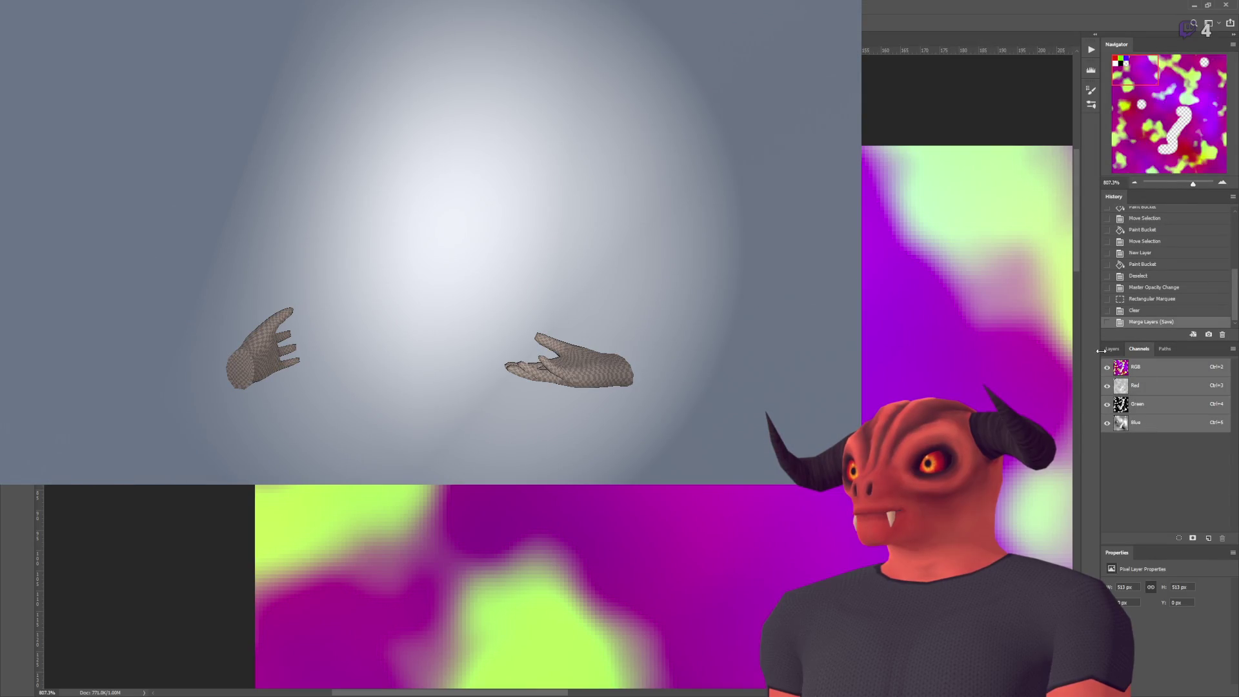
left_click(1112, 349)
key("ctrl+0")
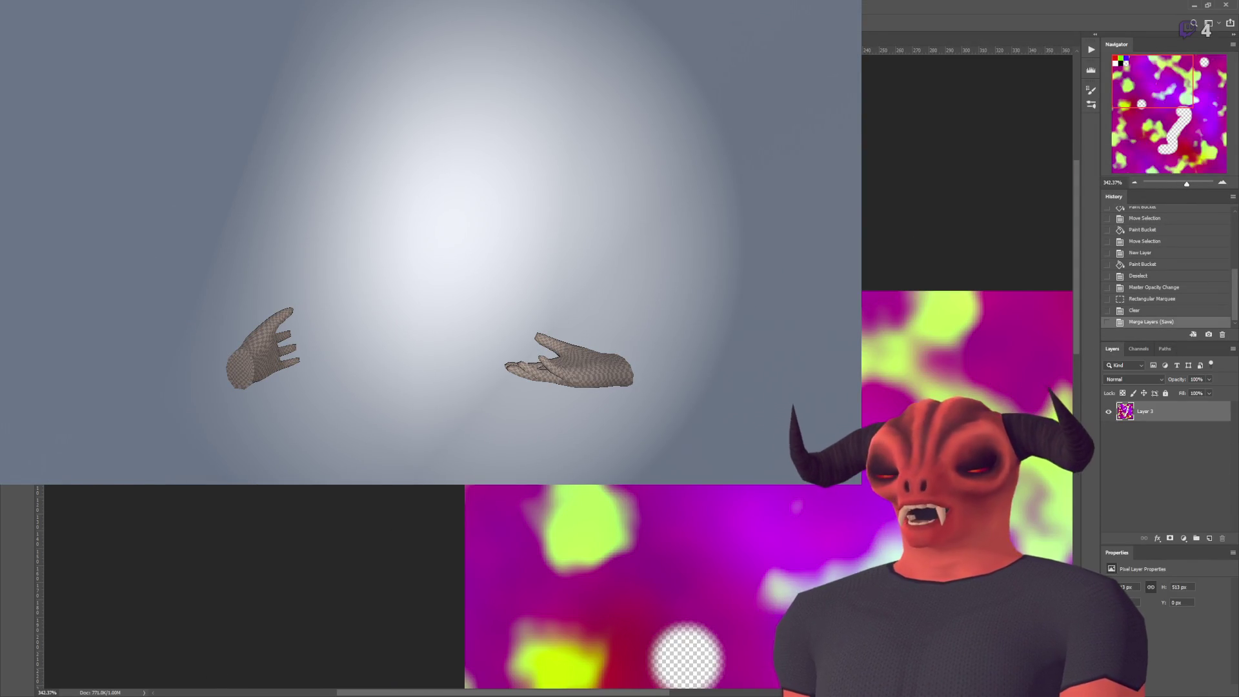
key("alt+Tab")
Step: Expand the Splatmap Import preview, stop the game, and select Terrain_Splat.png
left_click(1012, 266)
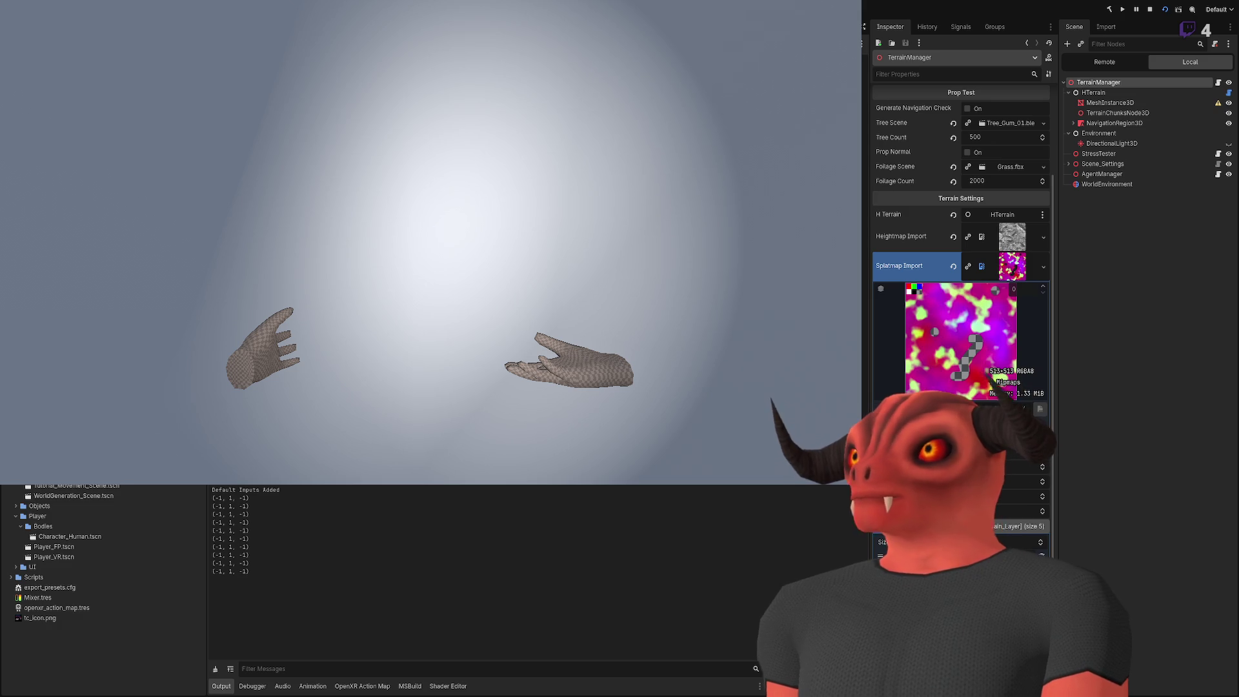
left_click(1150, 9)
left_click(95, 291)
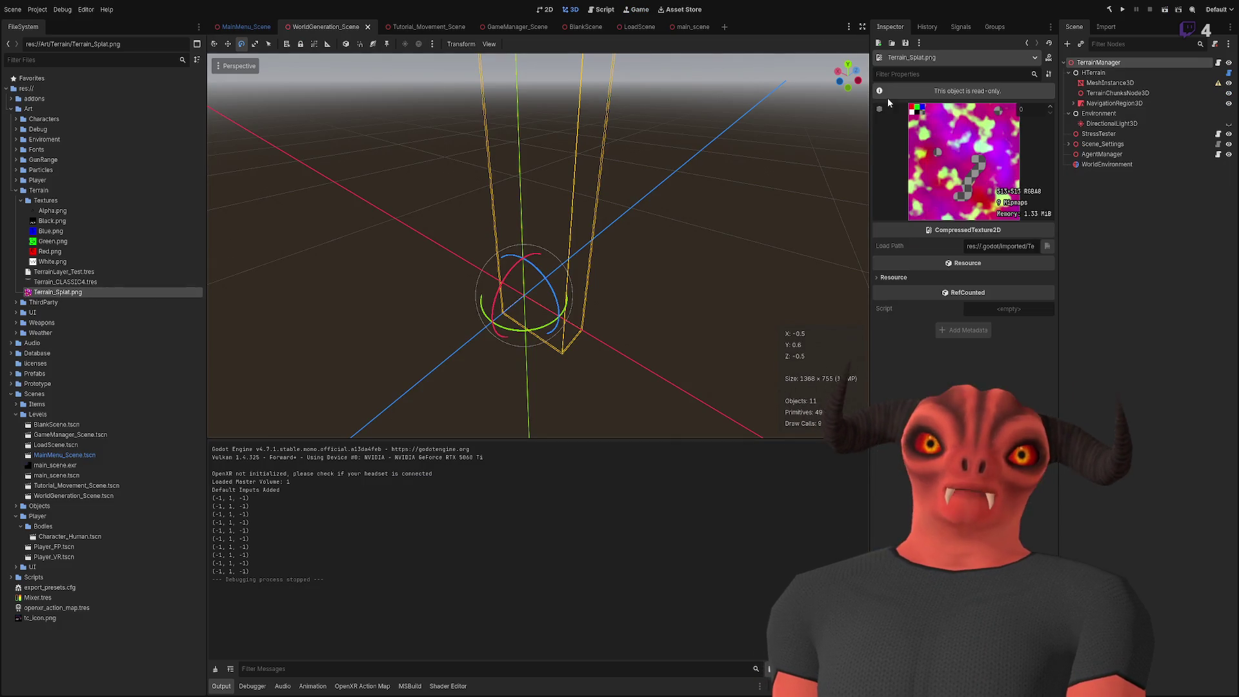
Step: Review Terrain_Splat.png's import settings, then commit a new Map Size Y on TerrainManager
left_click(1107, 28)
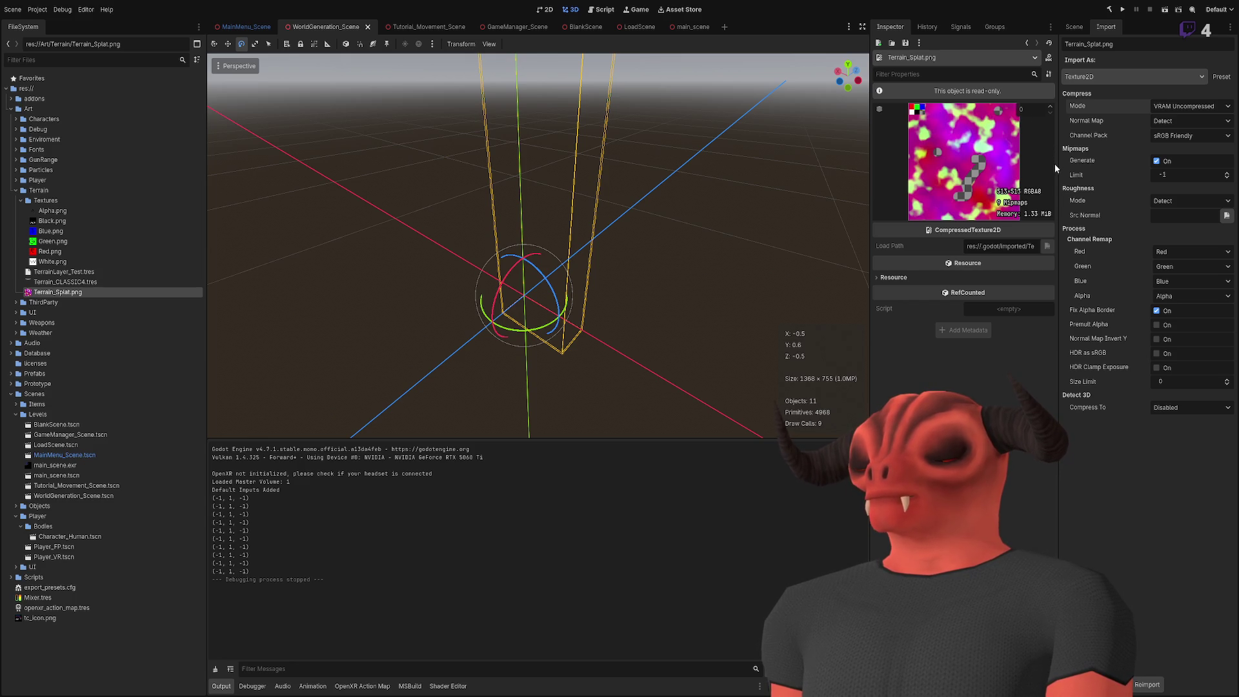
left_click(1081, 27)
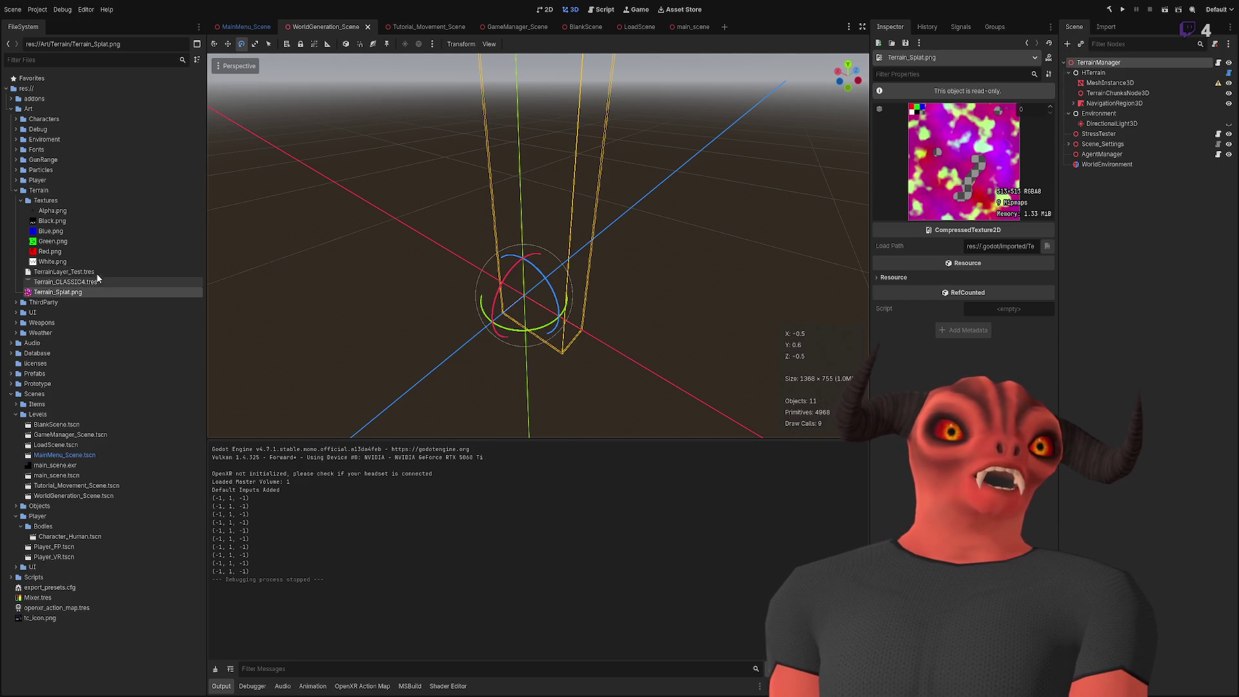
left_click(1097, 63)
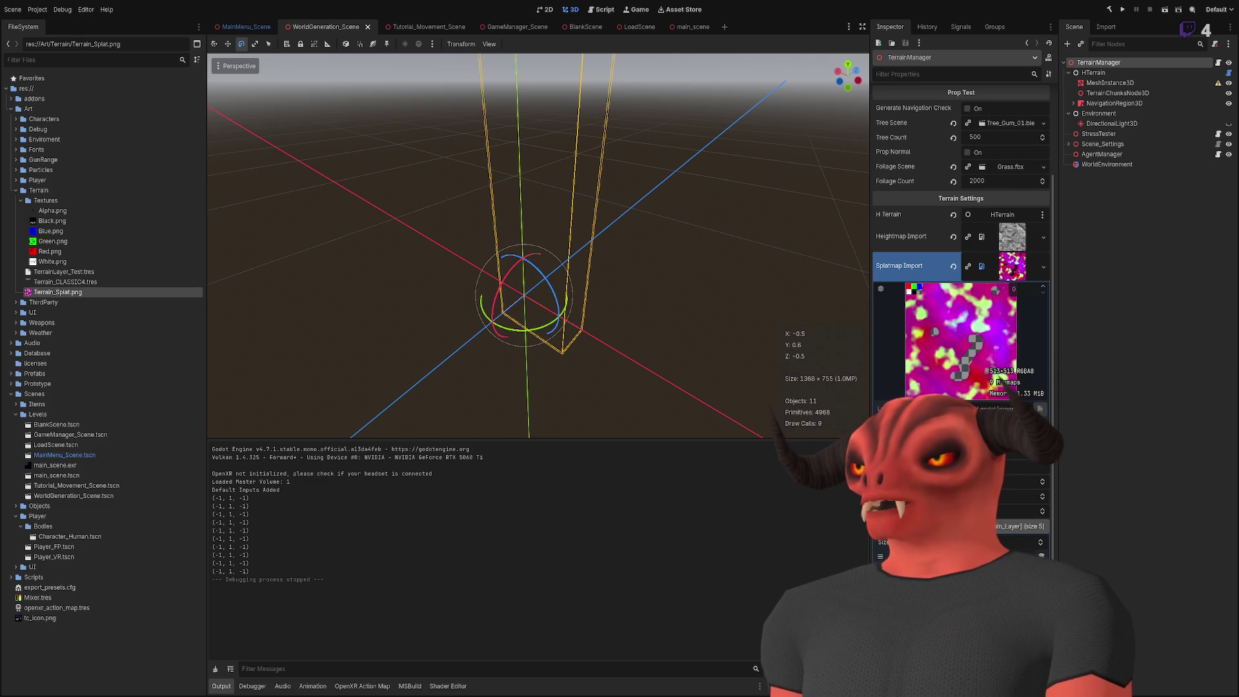
key("Return")
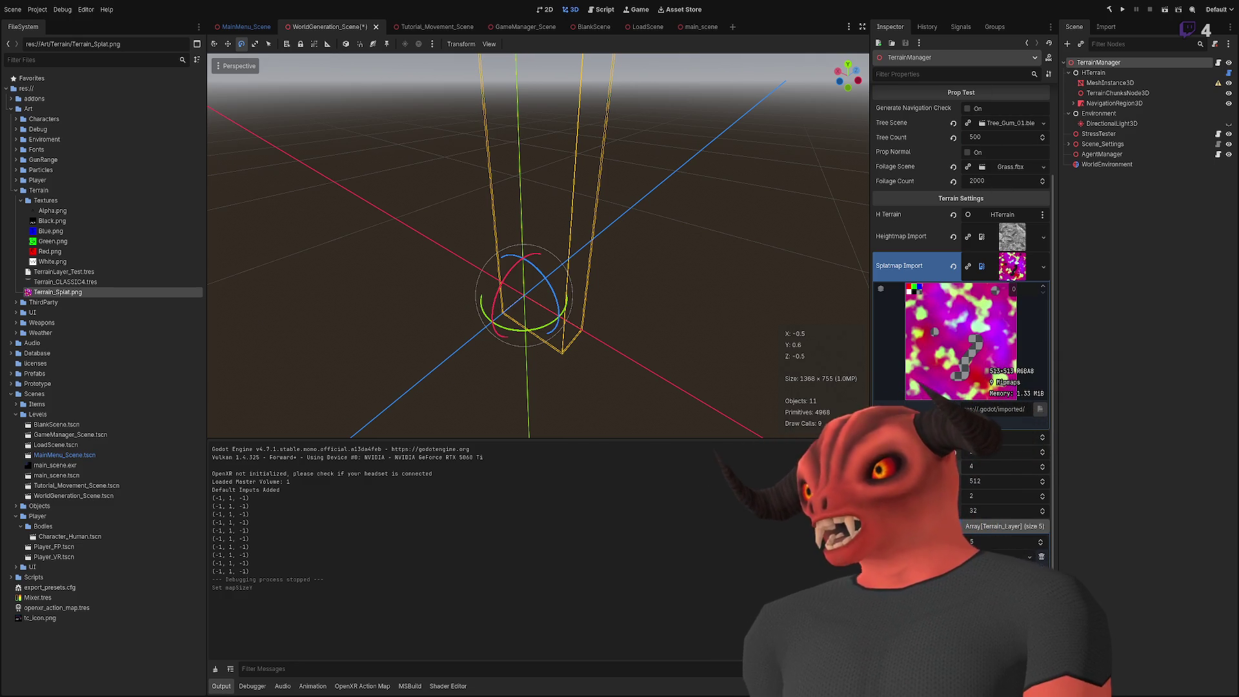
Step: Save and run WorldGeneration_Scene to view the red, green and blue splat terrain, then stop
left_click(1165, 9)
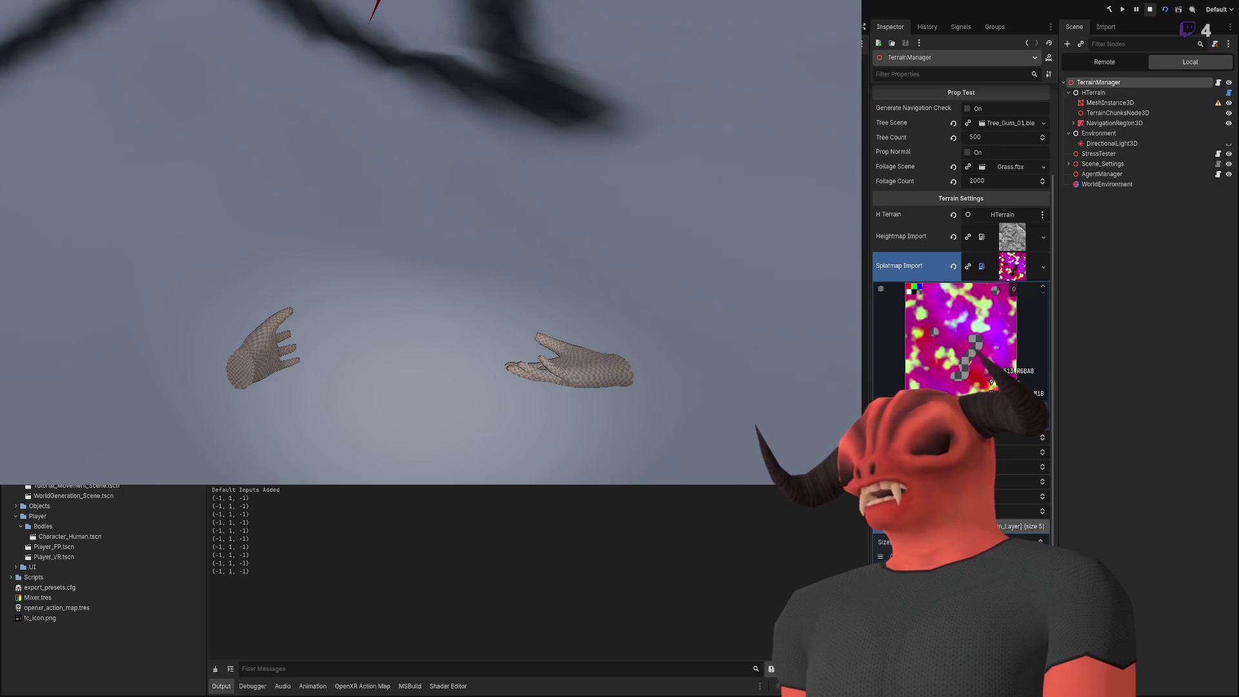
key("F8")
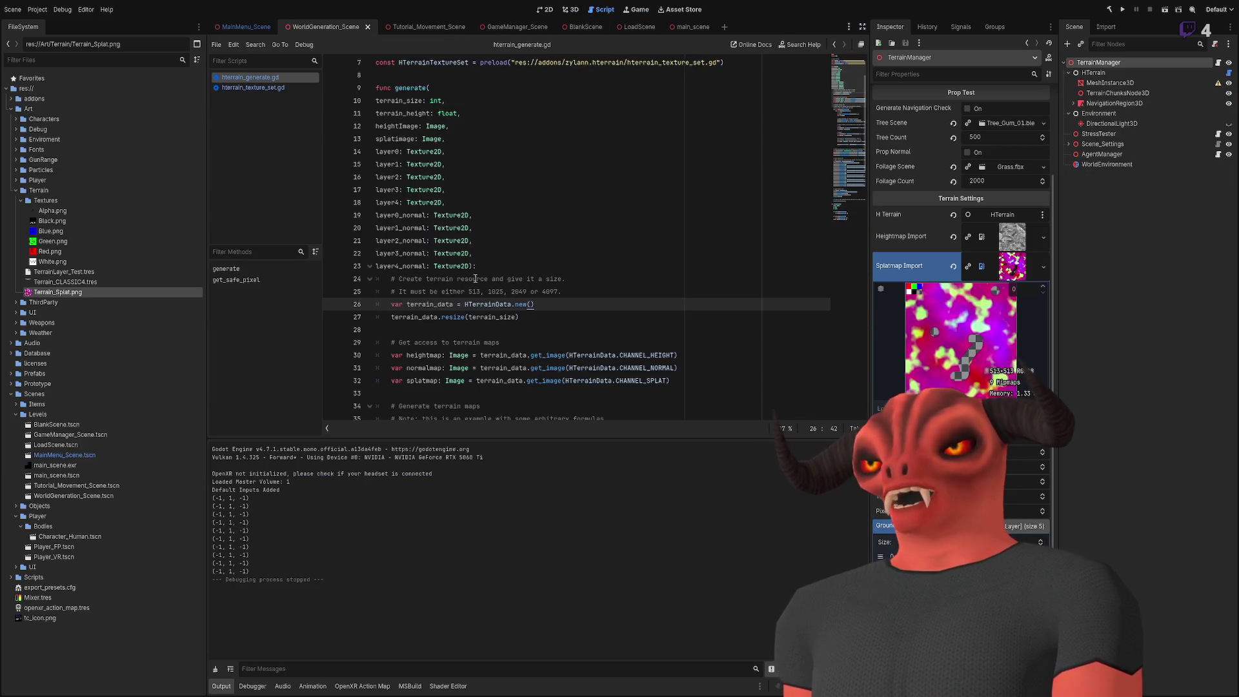
Step: Comment out lines 85–87 for the fifth texture slot, then rerun and stop the game
scroll(475, 278, "down", 19)
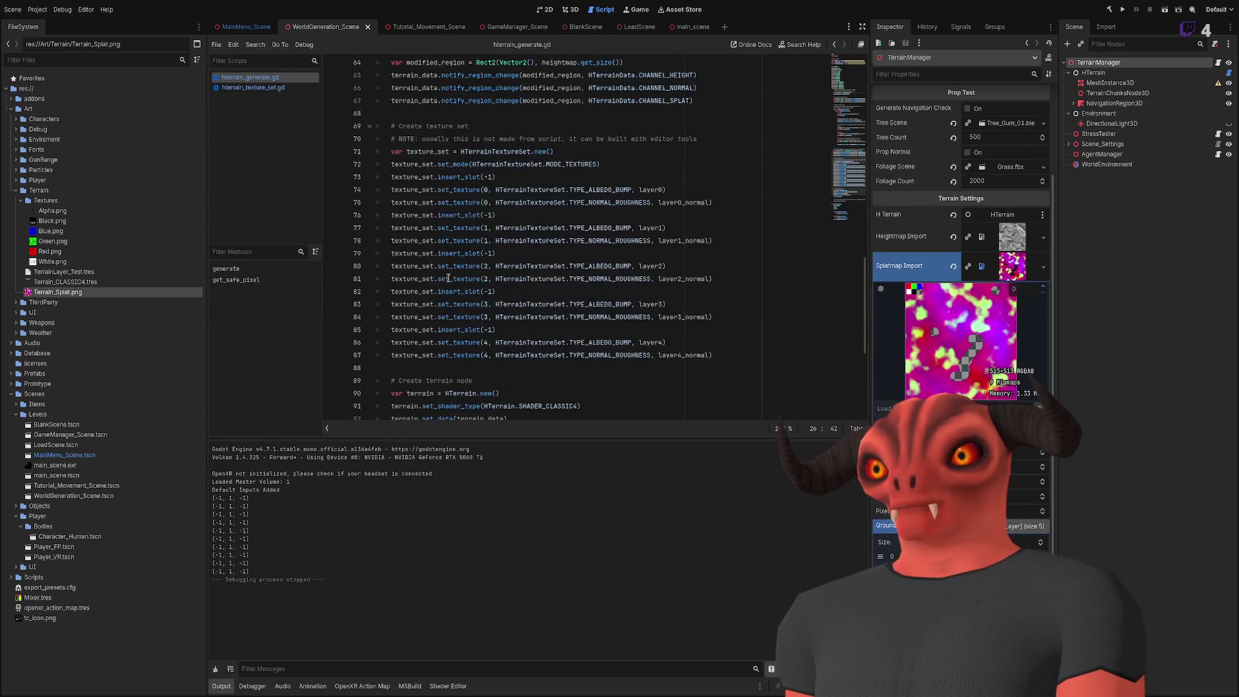
left_click_drag(366, 366, 390, 343)
key("ctrl+k")
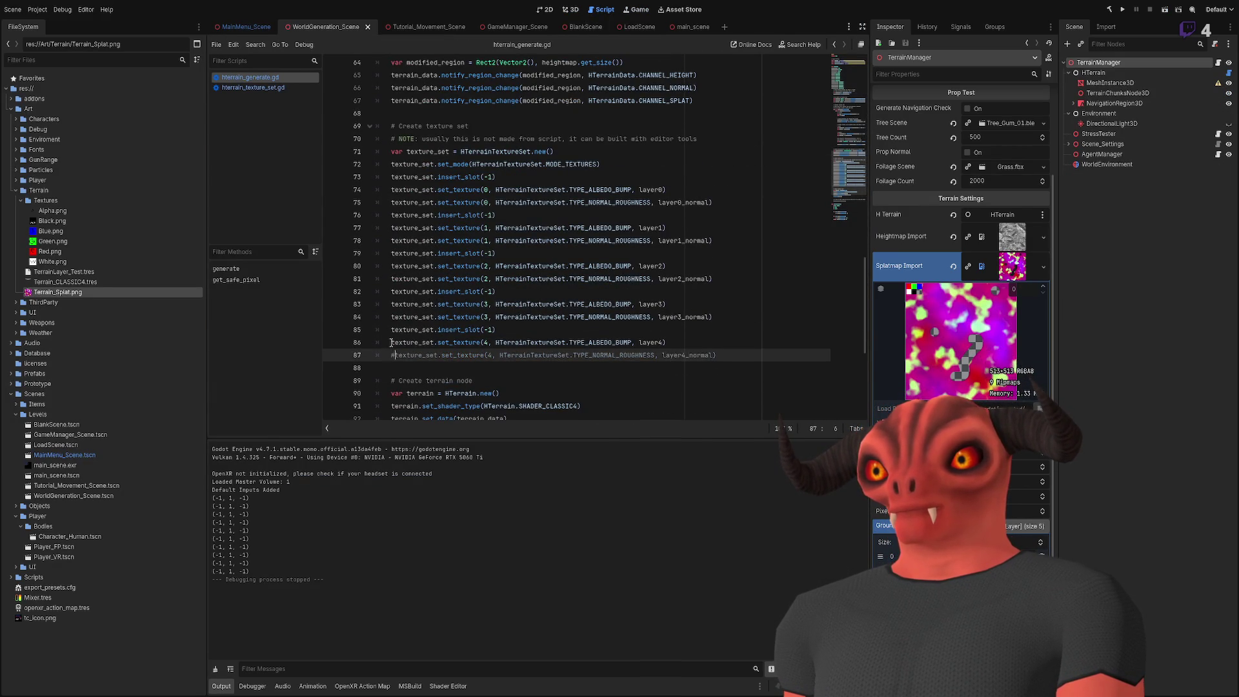
left_click(390, 331)
left_click(610, 316)
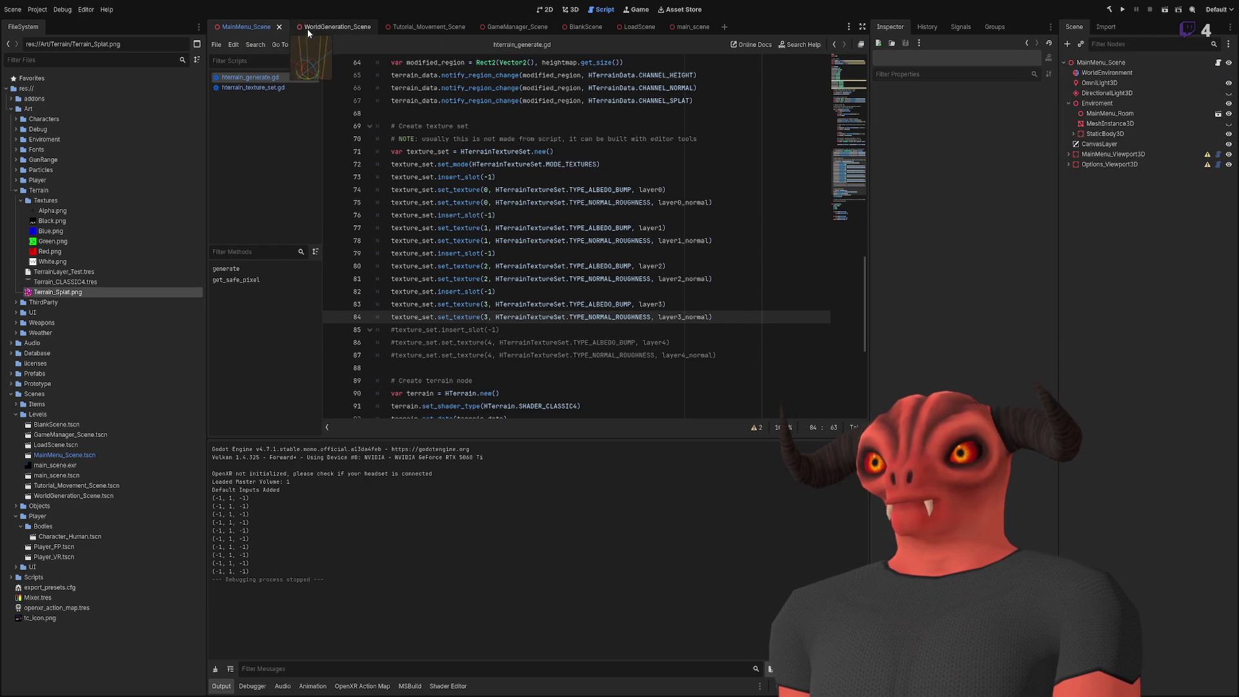
left_click(1167, 18)
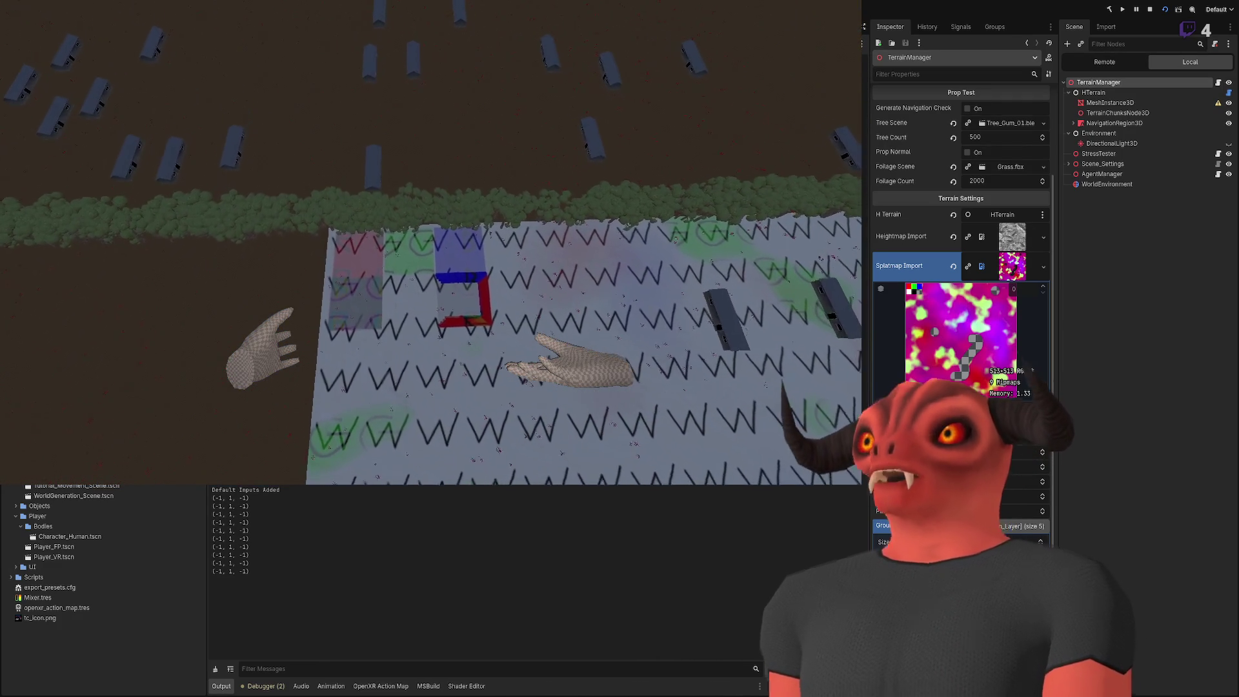
key("F8")
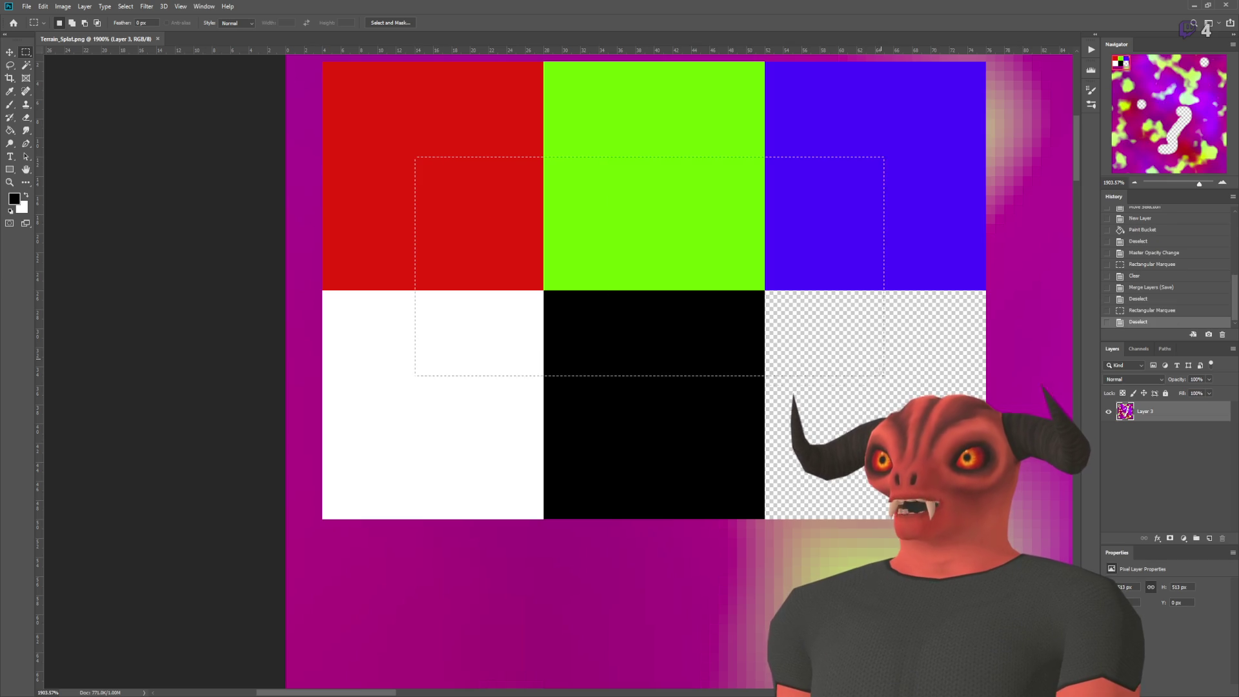
Step: Darken a rectangle across Terrain_Splat.png's middle colour tiles and save the image
left_click_drag(868, 384, 871, 390)
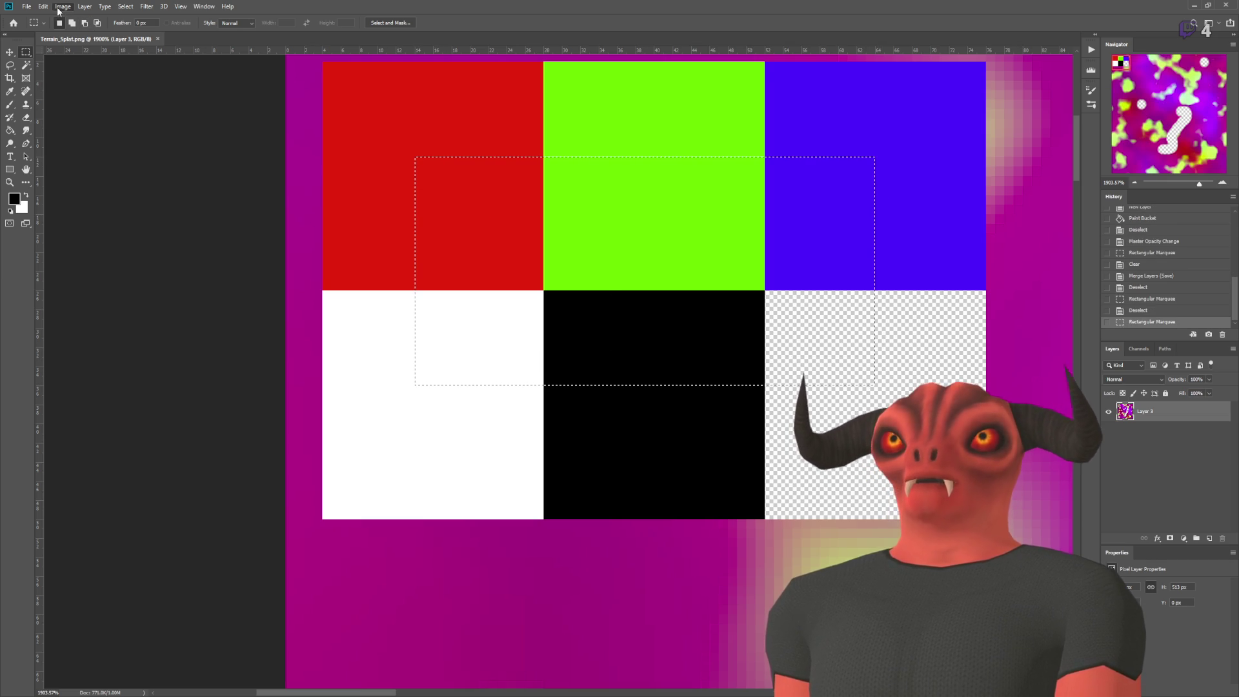
key("i")
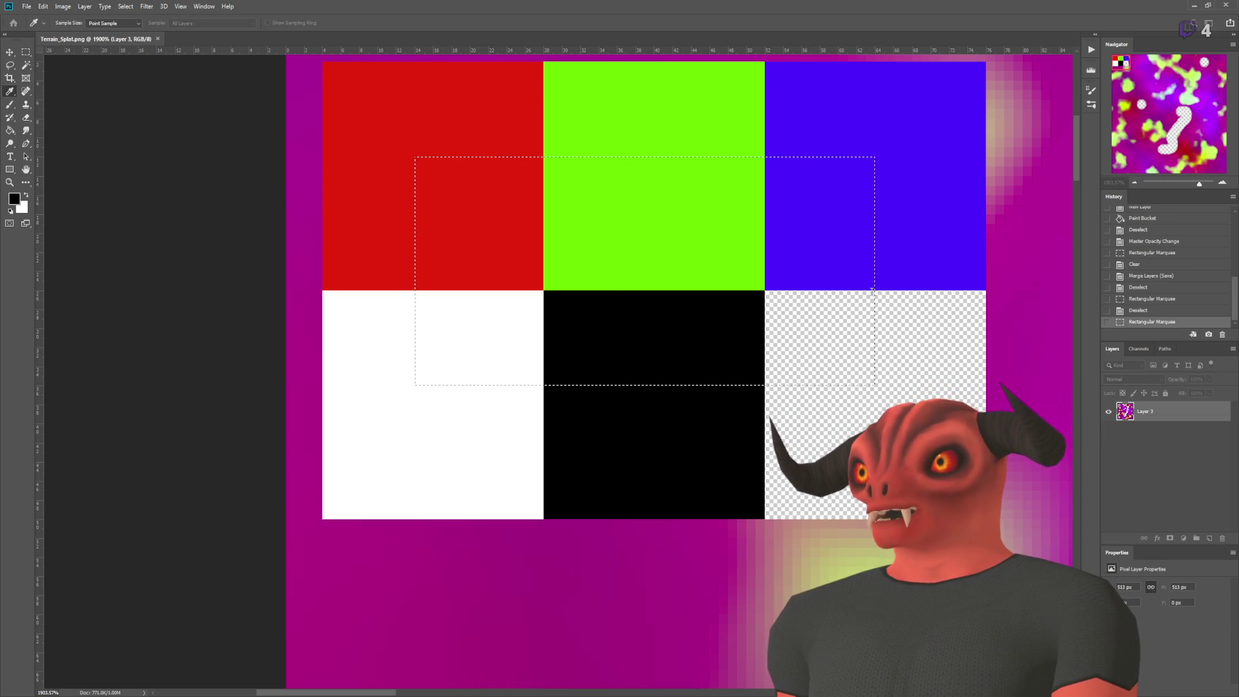
key("alt+BackSpace")
key("alt+BackSpace")
key("ctrl+z")
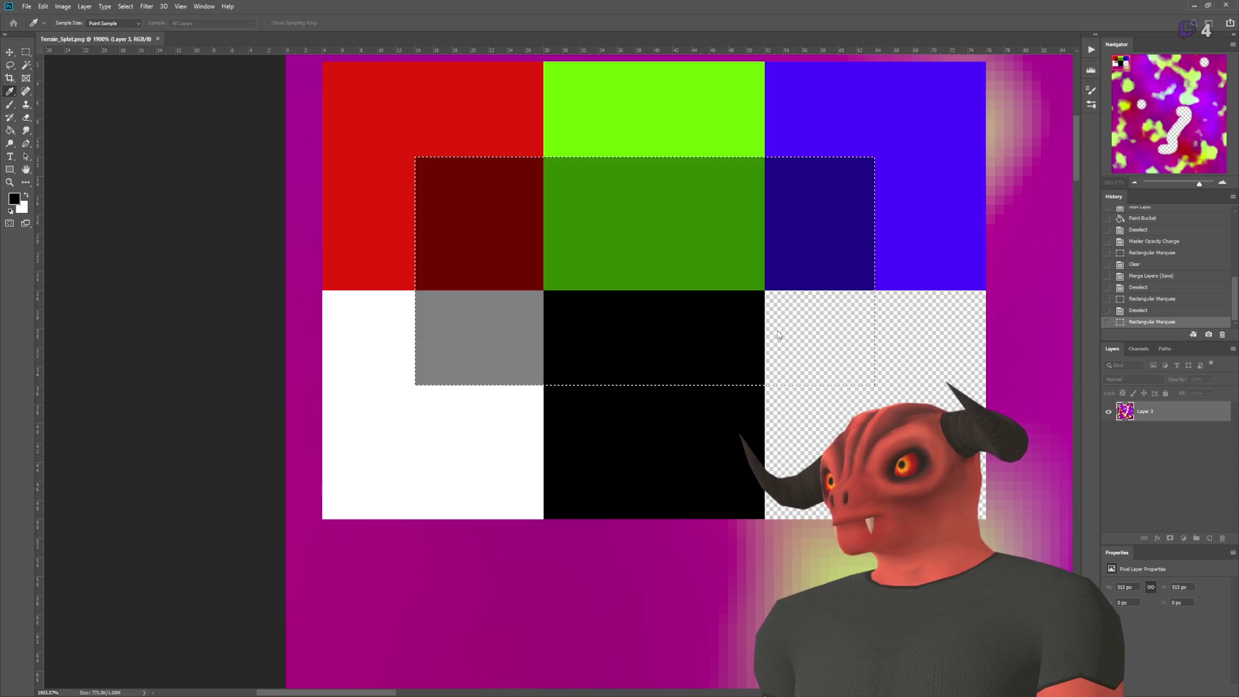
key("alt+BackSpace")
key("Return")
key("ctrl+d")
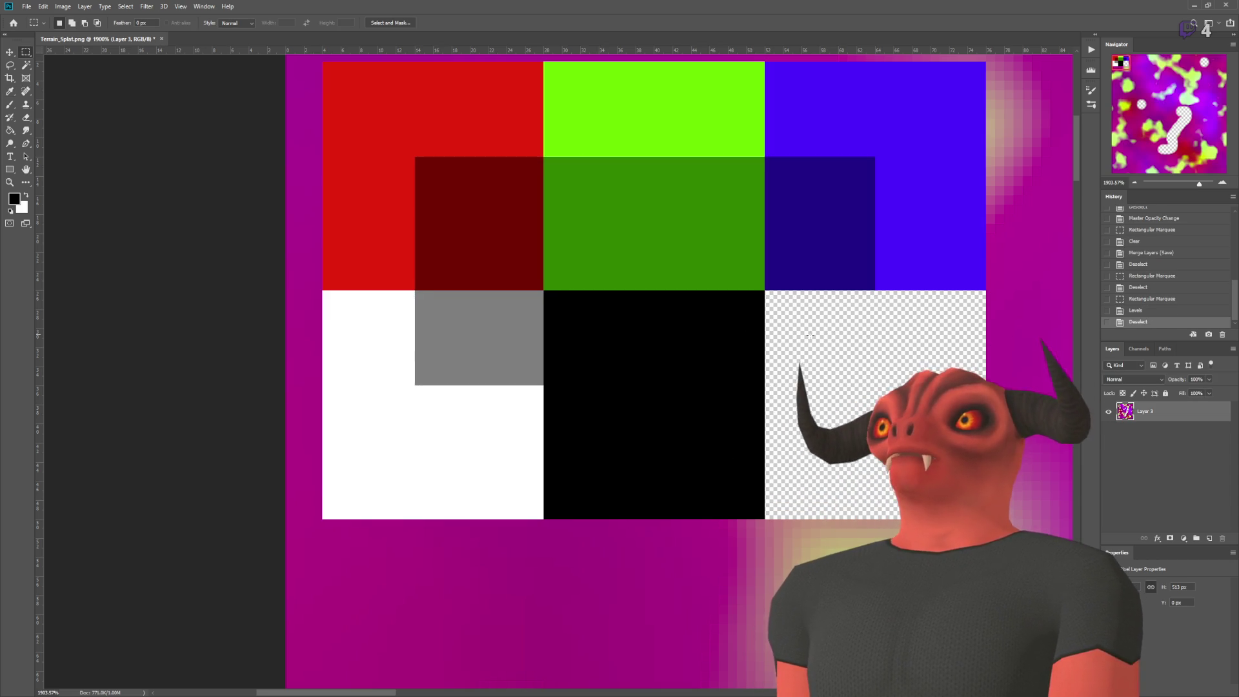
scroll(786, 299, "down", 3)
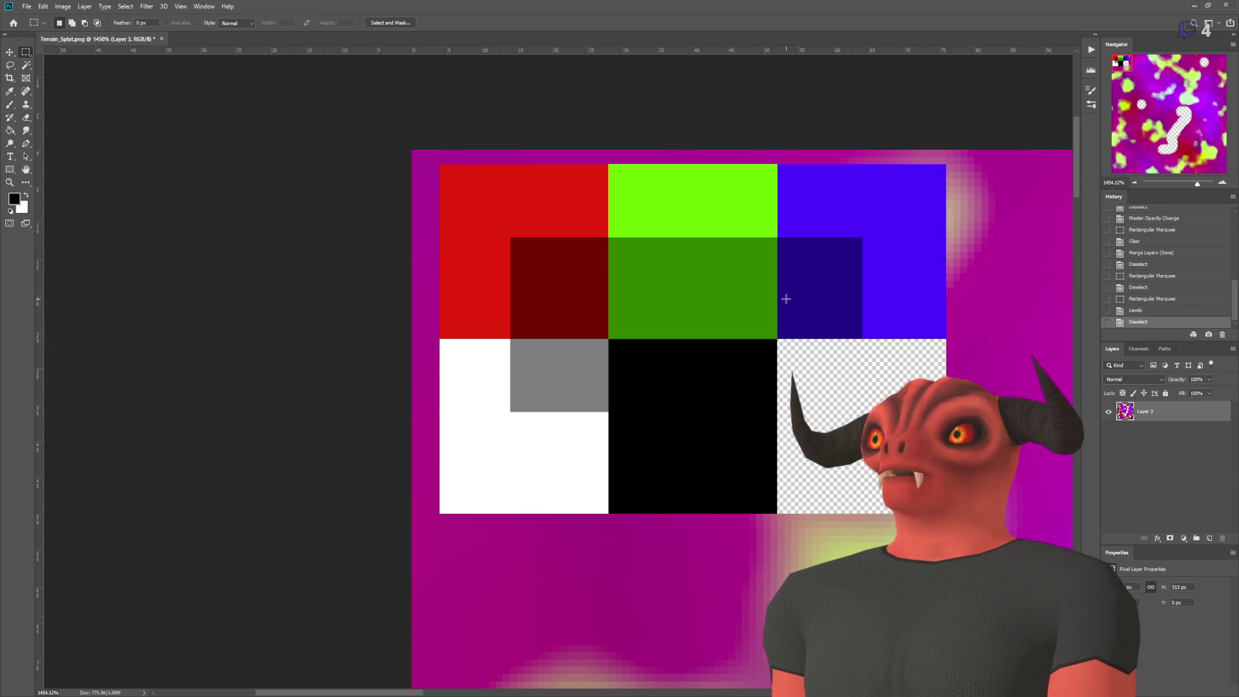
key("ctrl+s")
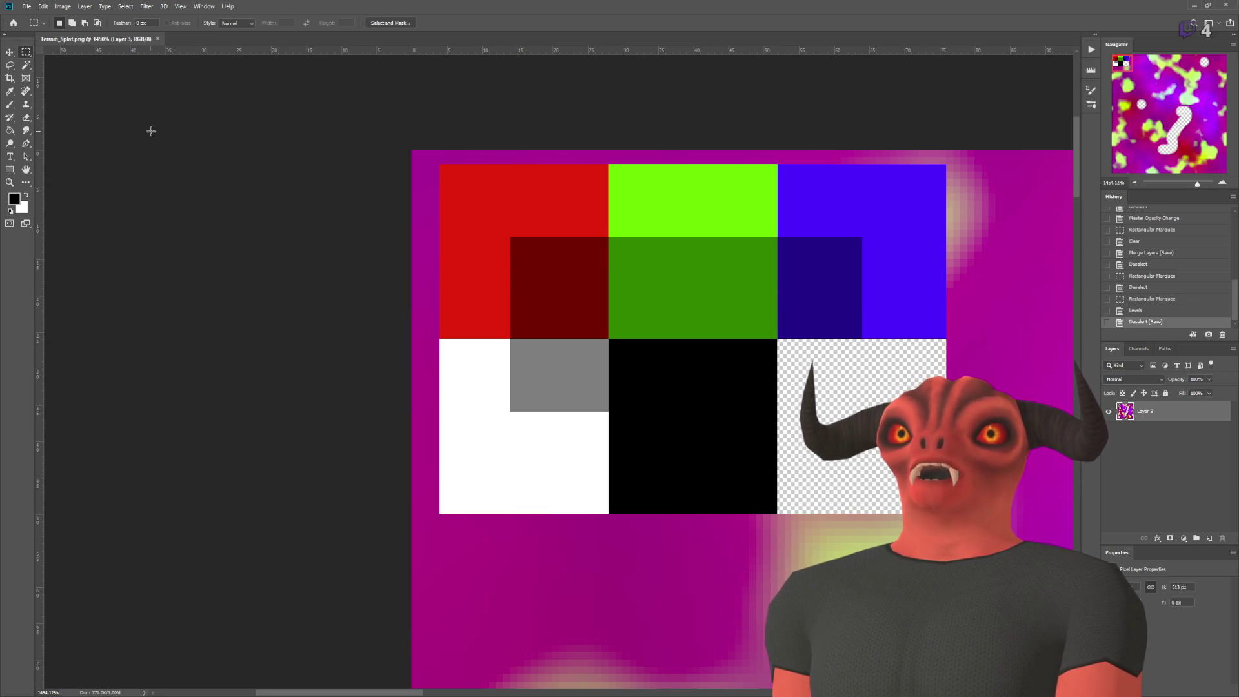
key("alt+Tab")
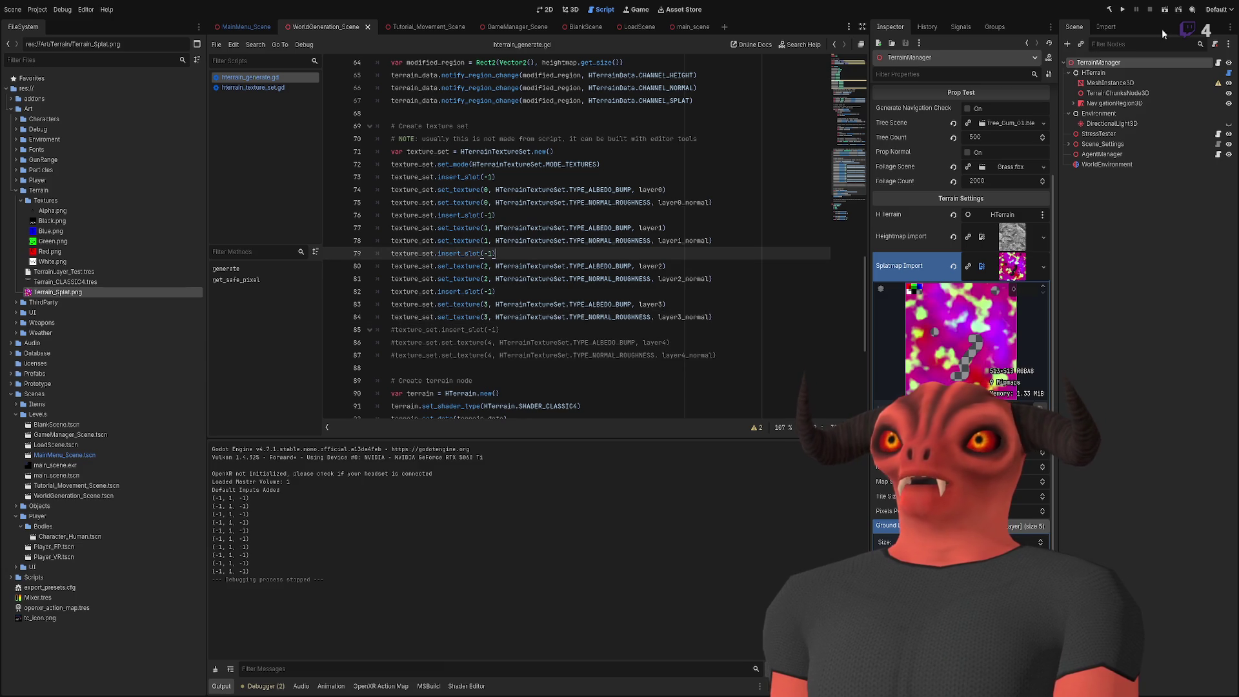
Step: Turn off Mipmaps > Generate in Terrain_Splat.png's import settings and relaunch the game
left_click(1165, 10)
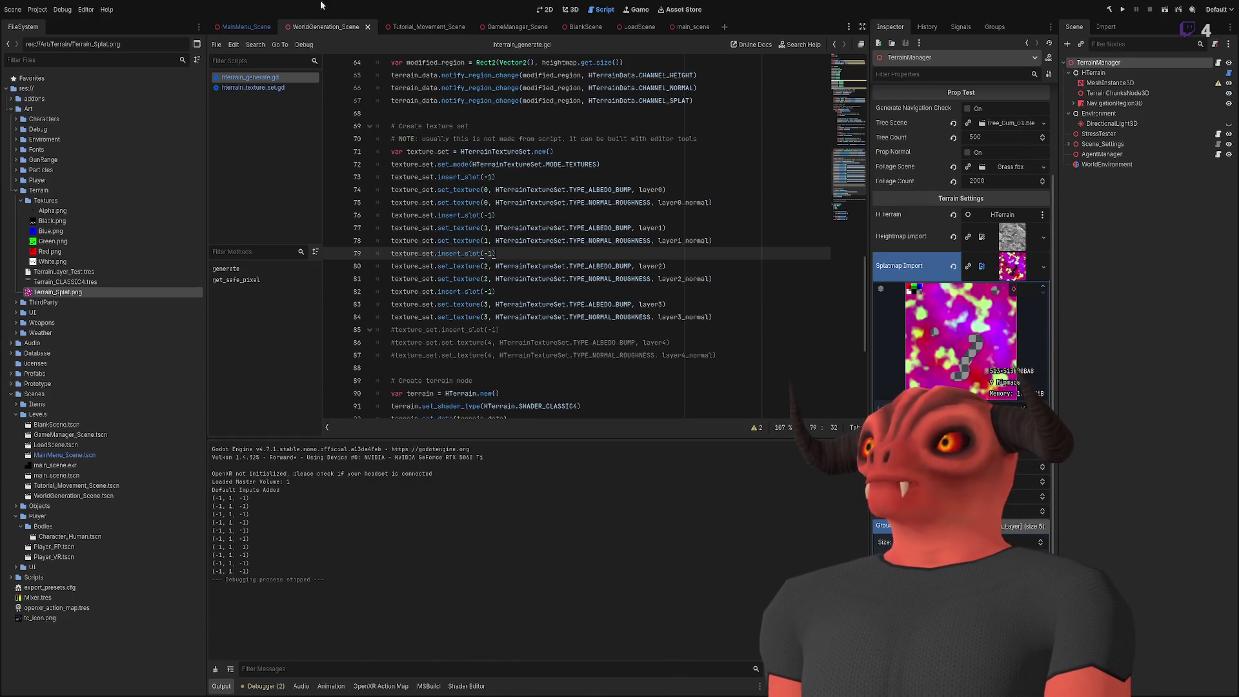
left_click(83, 292)
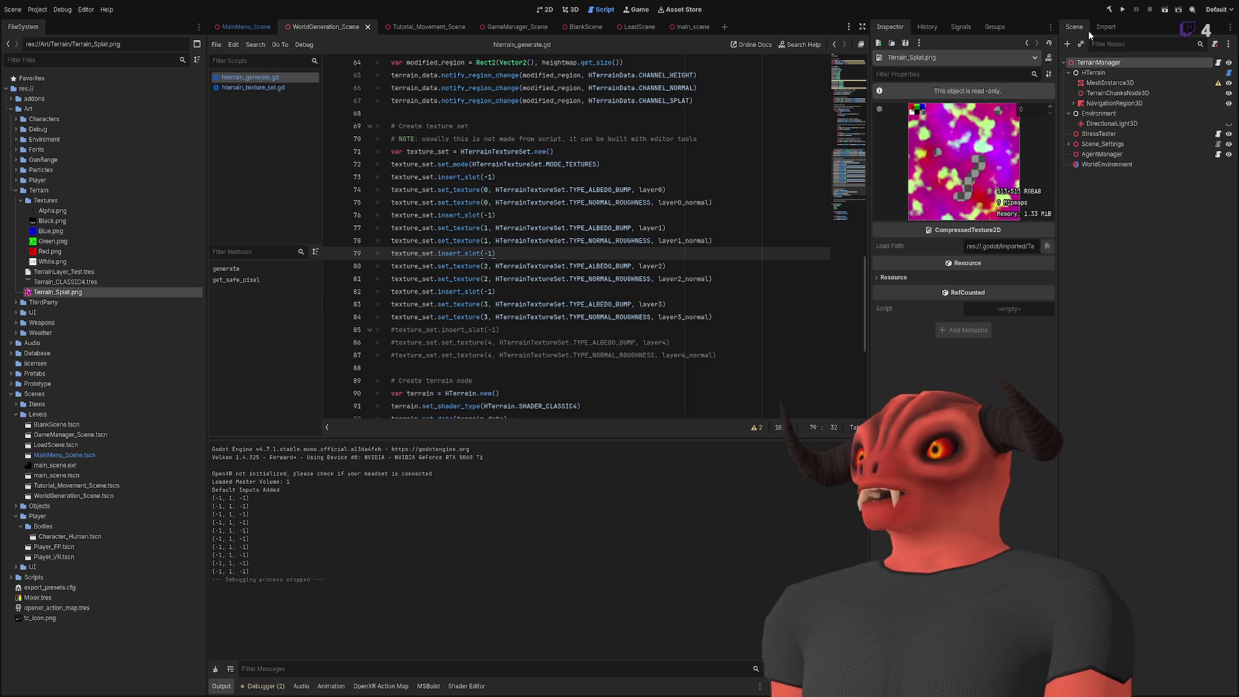
left_click(1105, 27)
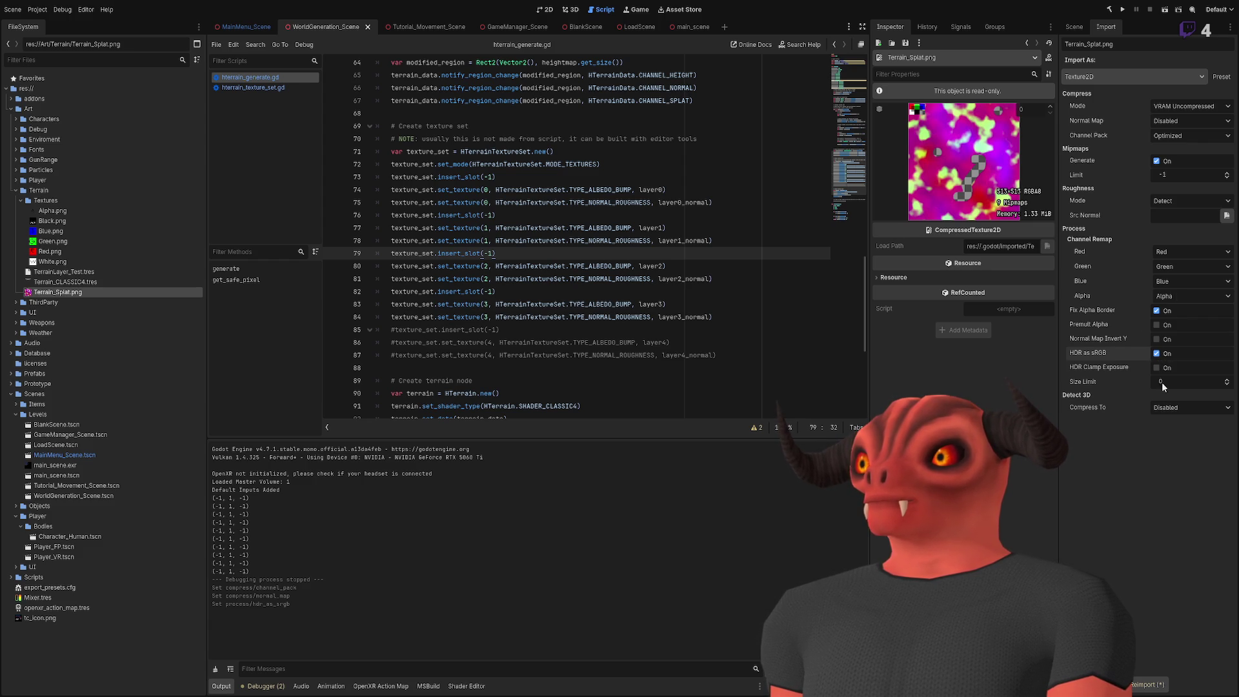
left_click(1170, 160)
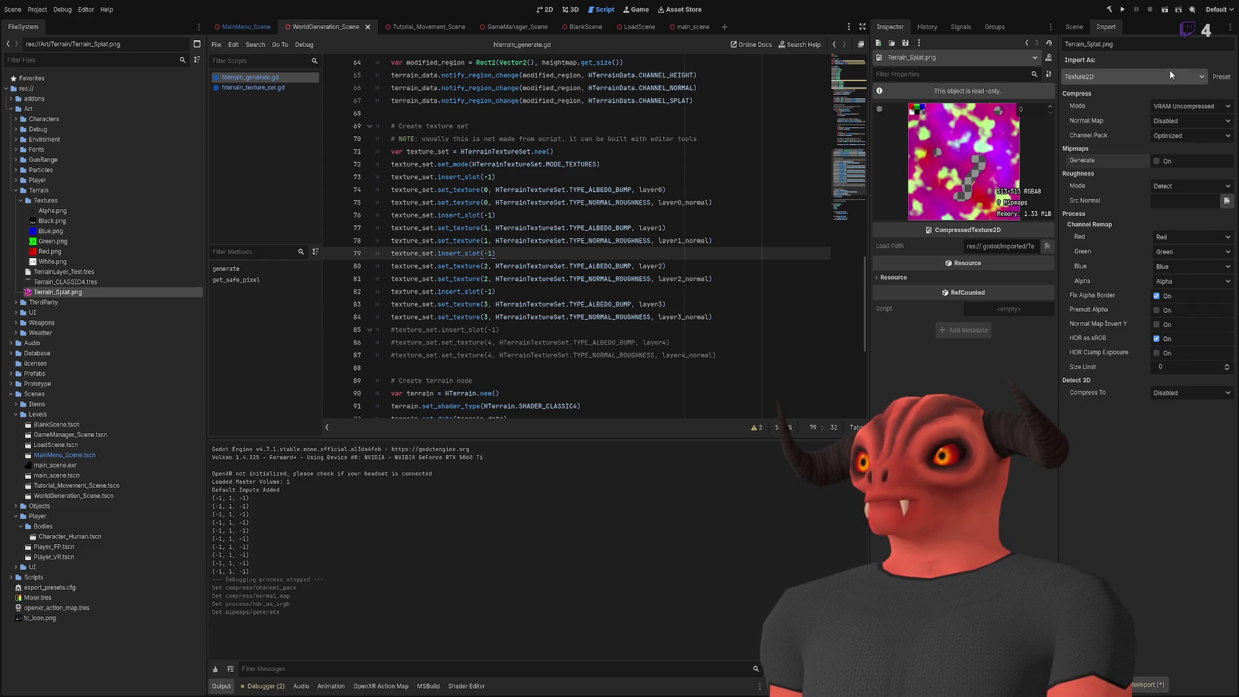
key("F5")
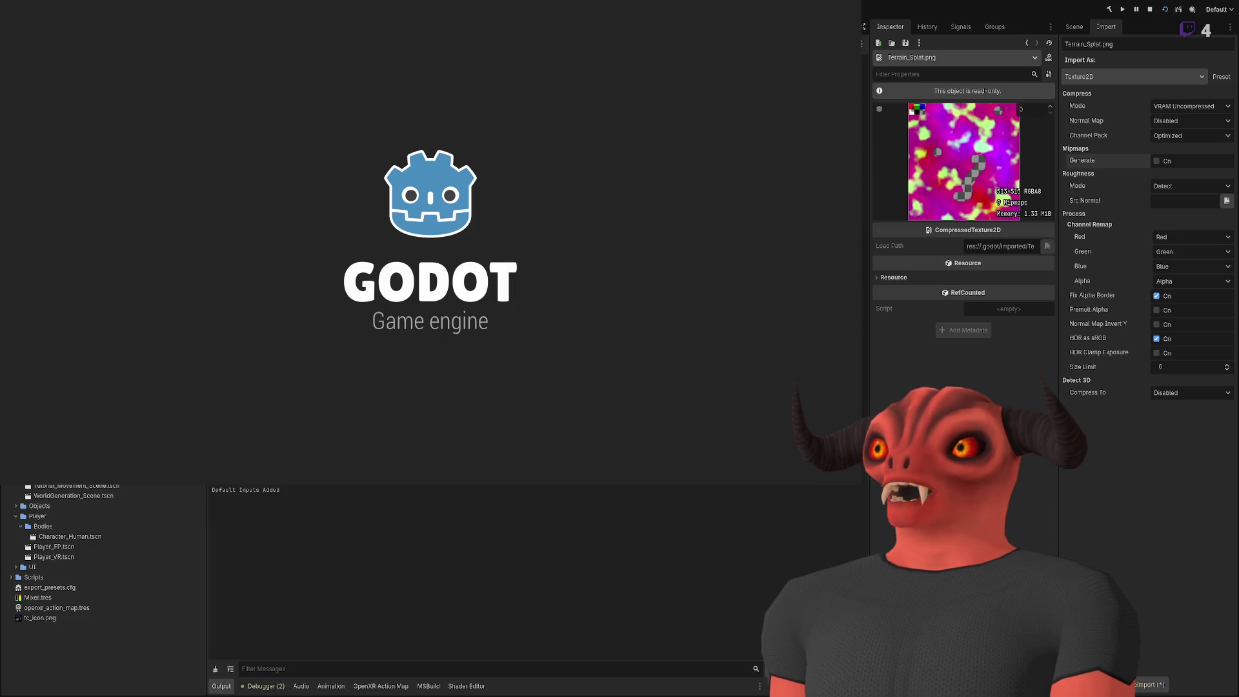
Step: Walk forward onto the painted field in the running game, then select TerrainManager
key("w")
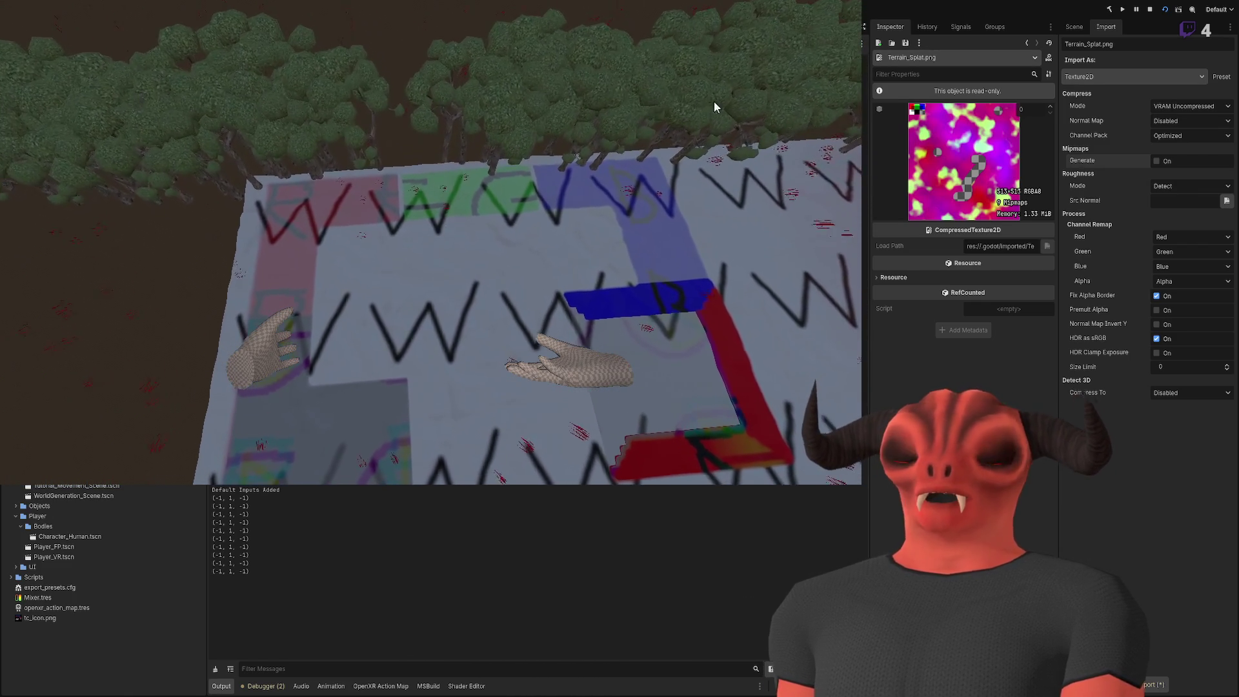
left_click(1074, 27)
left_click(1114, 83)
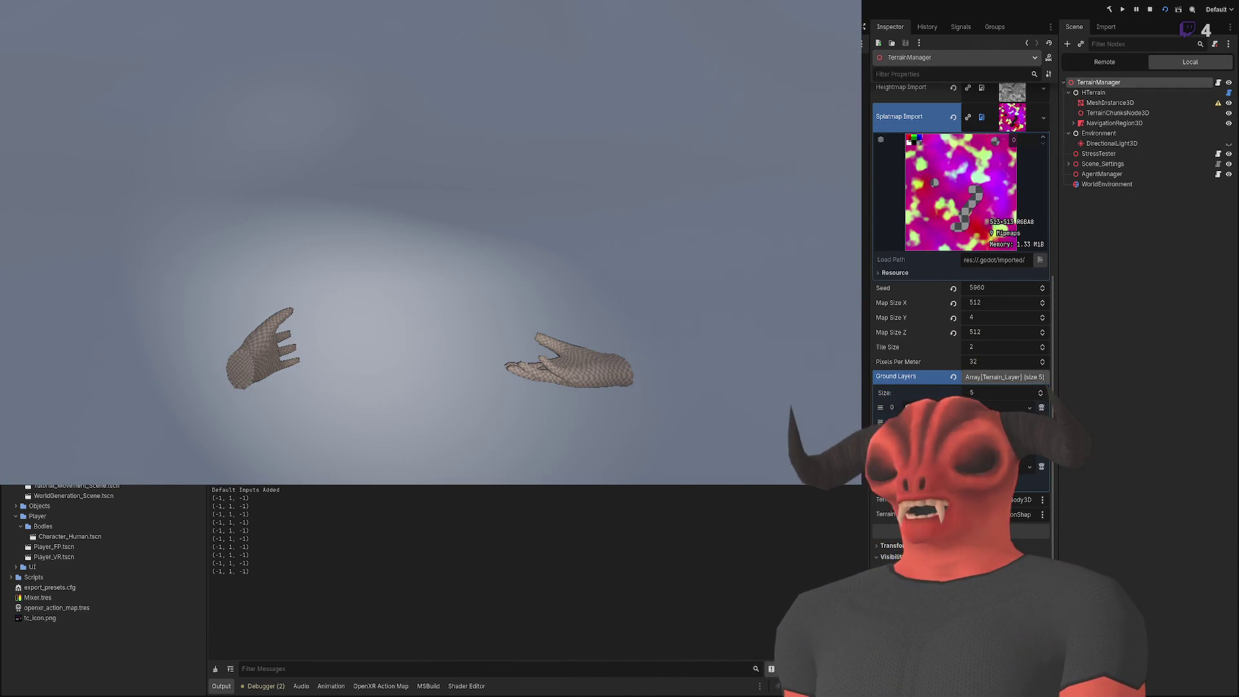
Step: Stop, rebuild and rerun the scene showing R, G and B textures, then open the Remote tree
left_click(1150, 9)
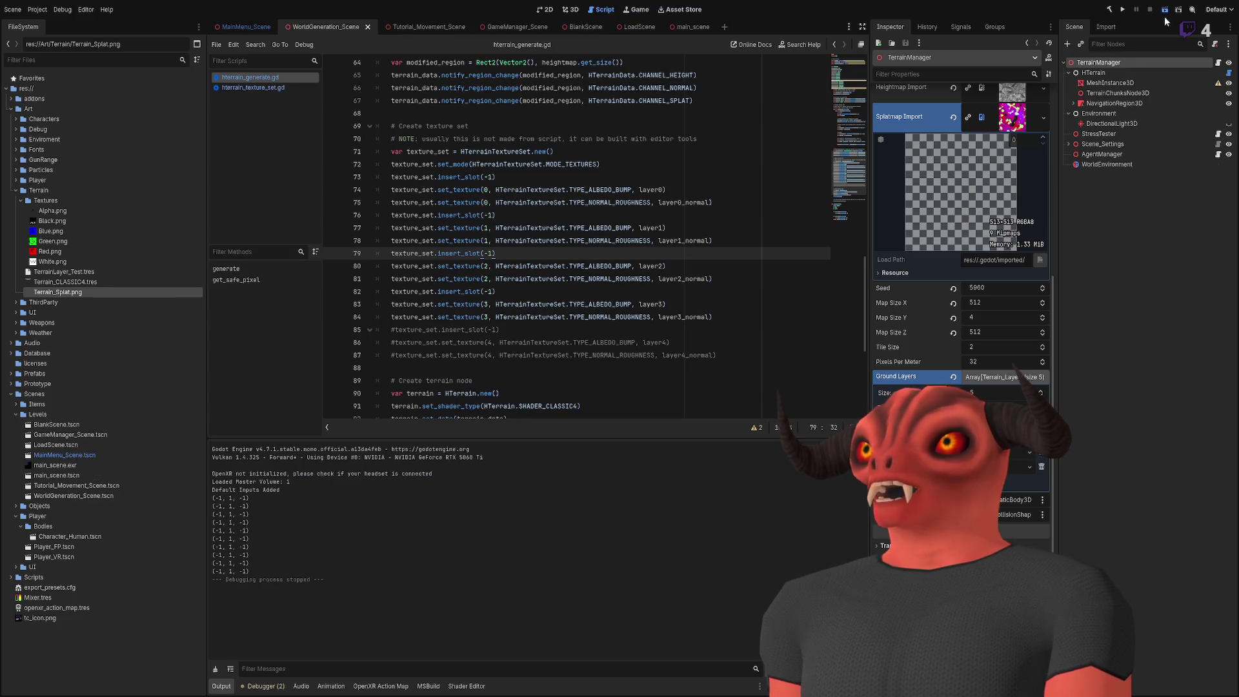
left_click(1165, 18)
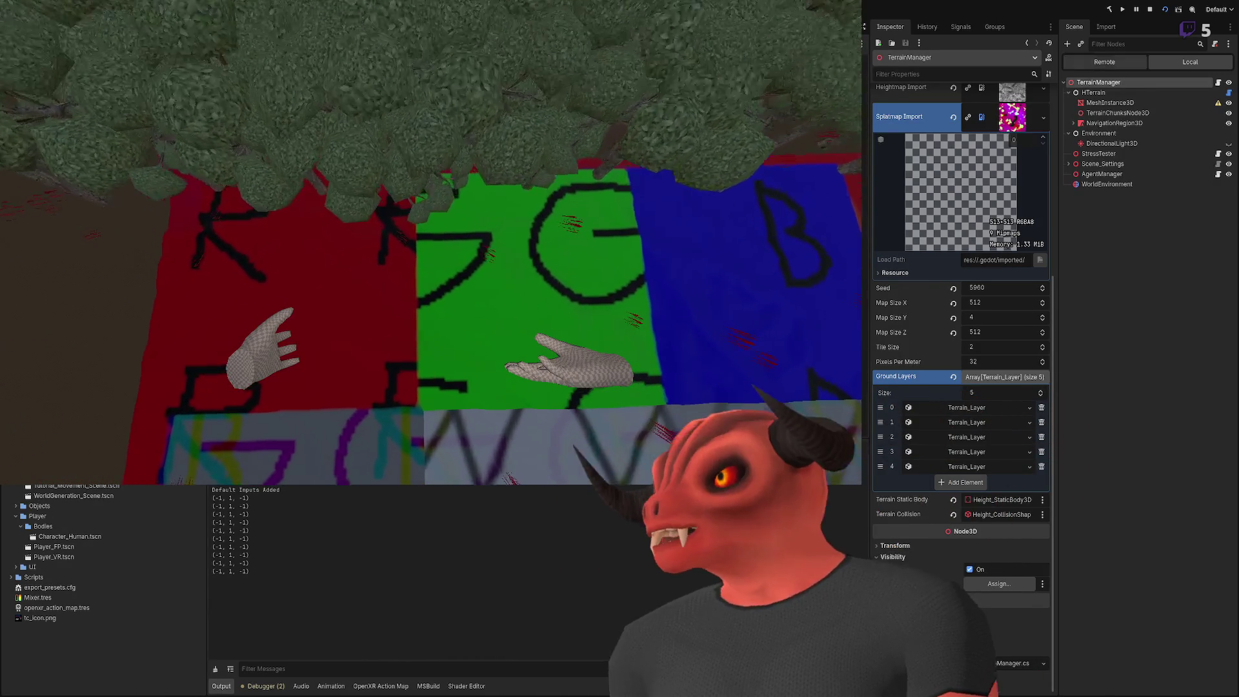
left_click(1104, 61)
left_click(1069, 163)
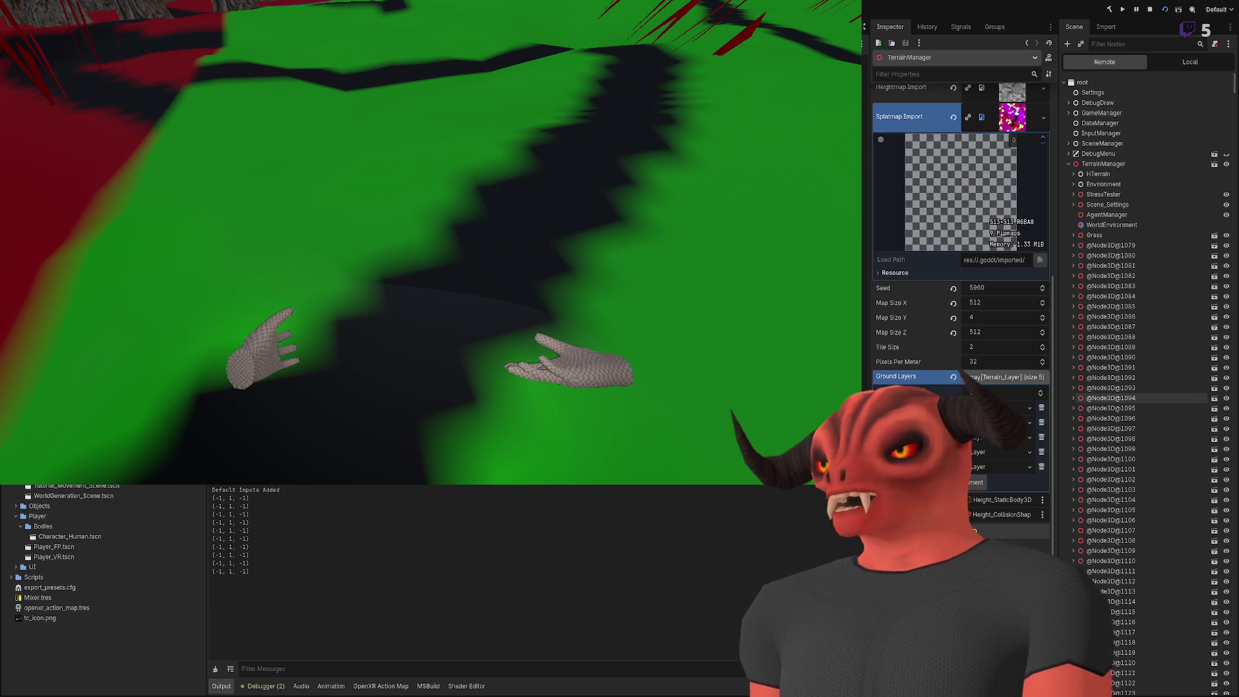
left_click(994, 407)
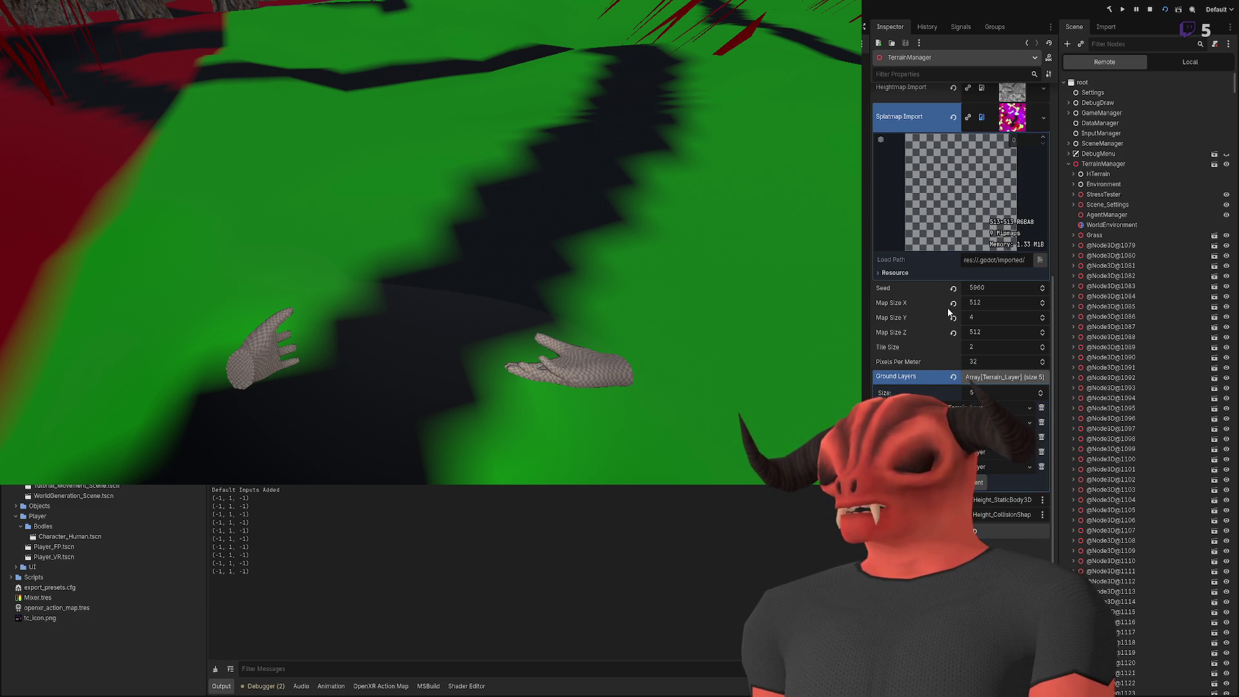
scroll(1013, 375, "up", 5)
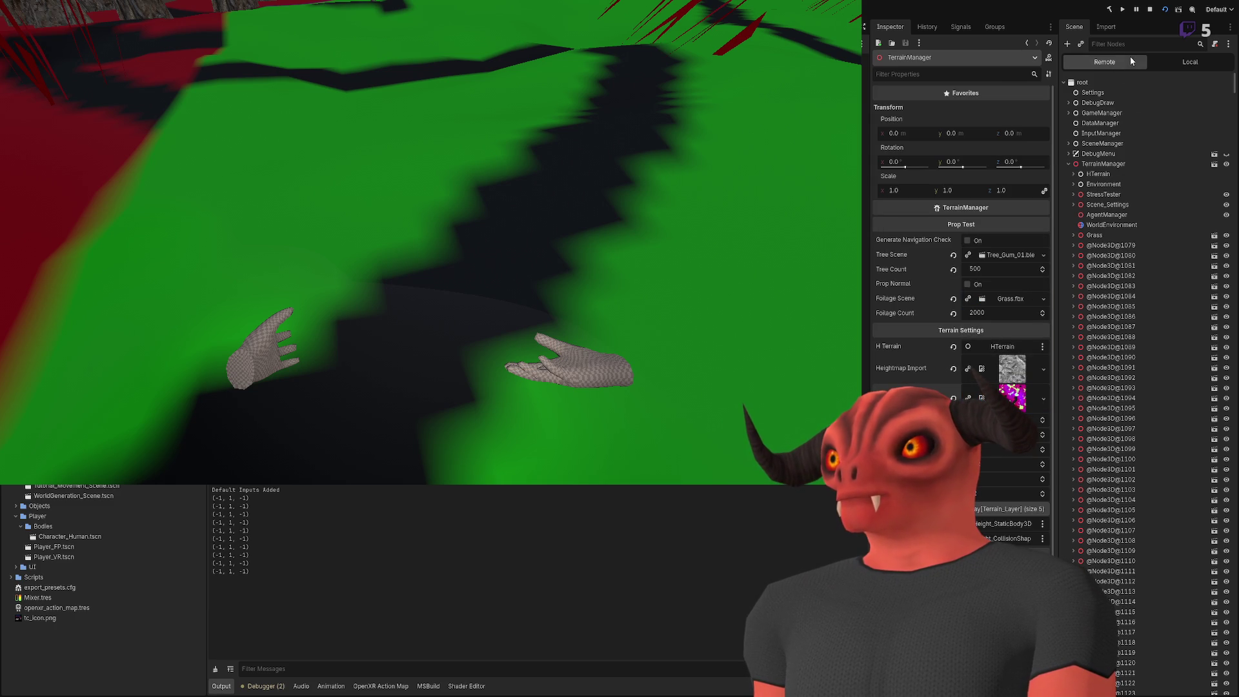
left_click(1072, 174)
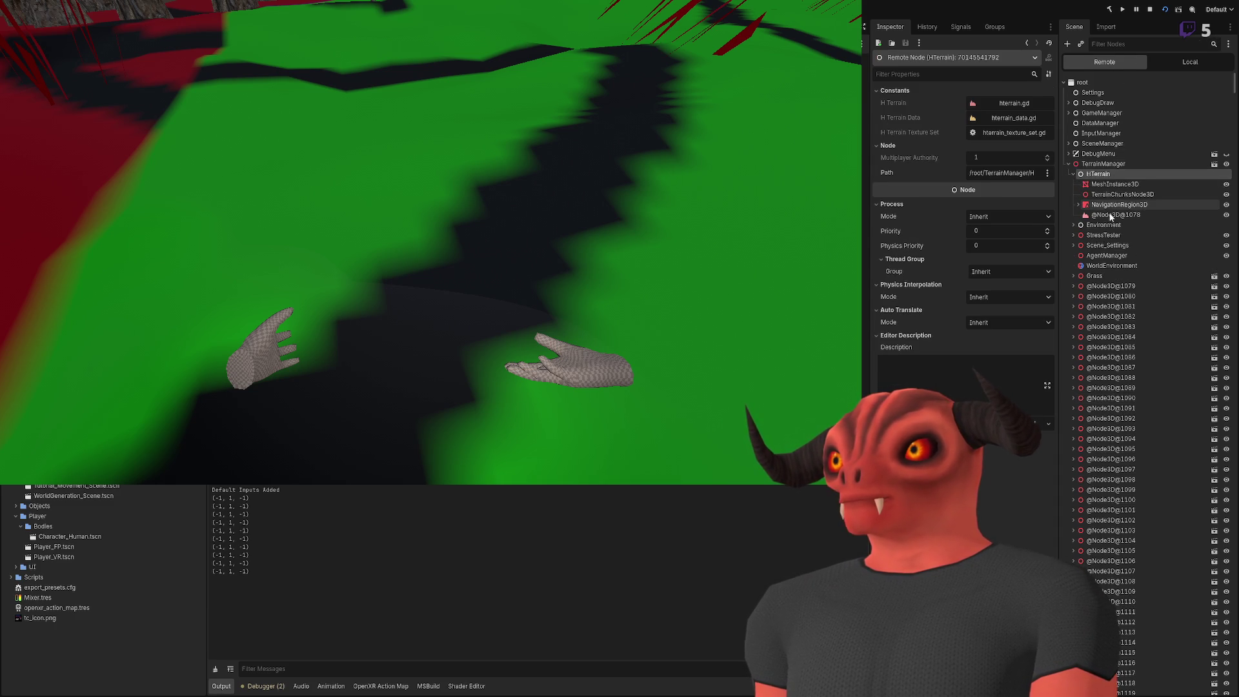
left_click(1100, 216)
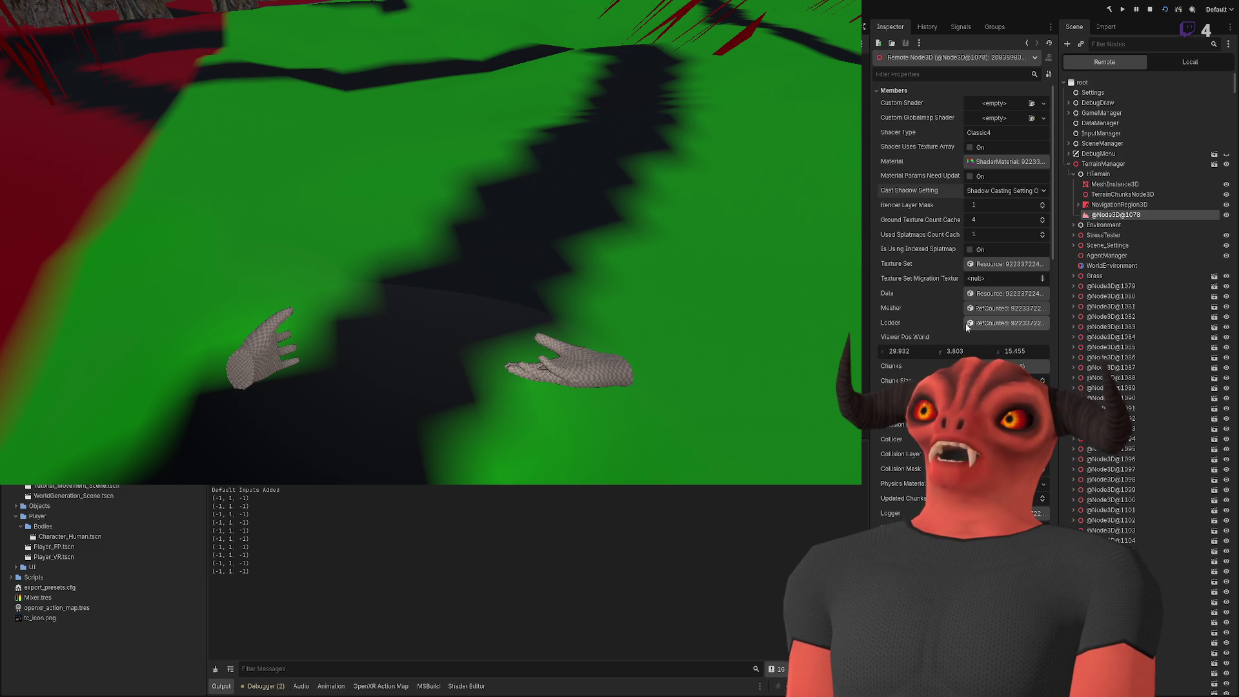
left_click(998, 293)
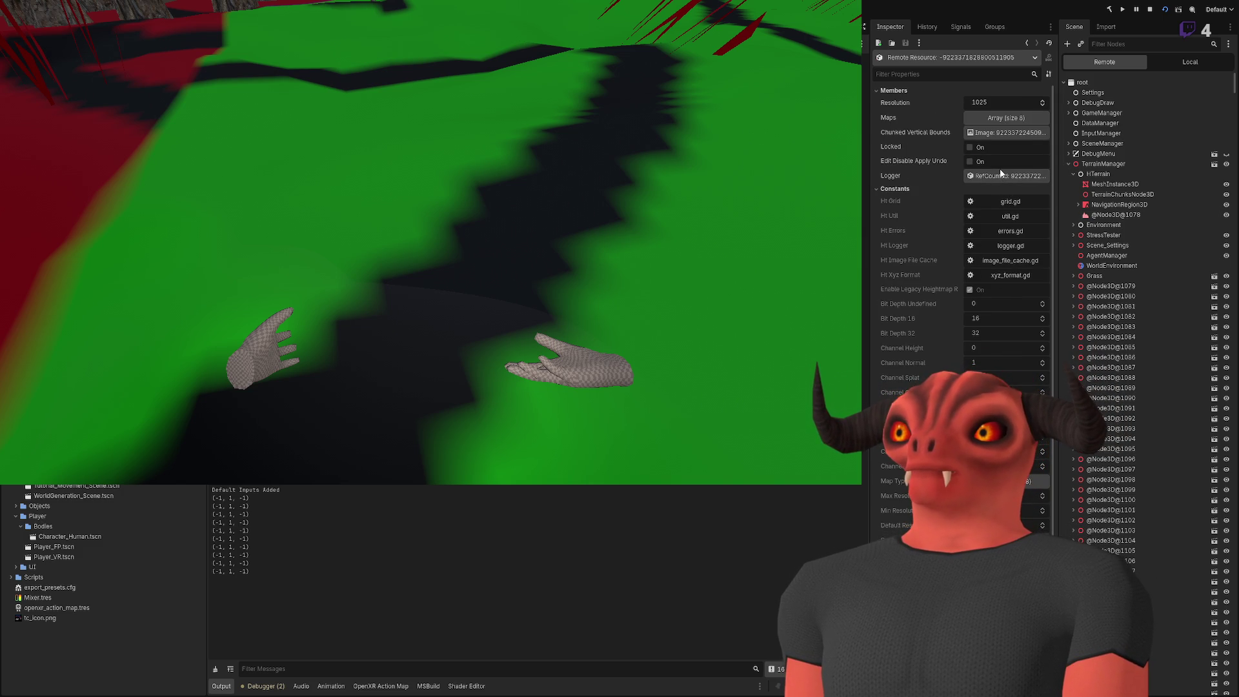
left_click(885, 90)
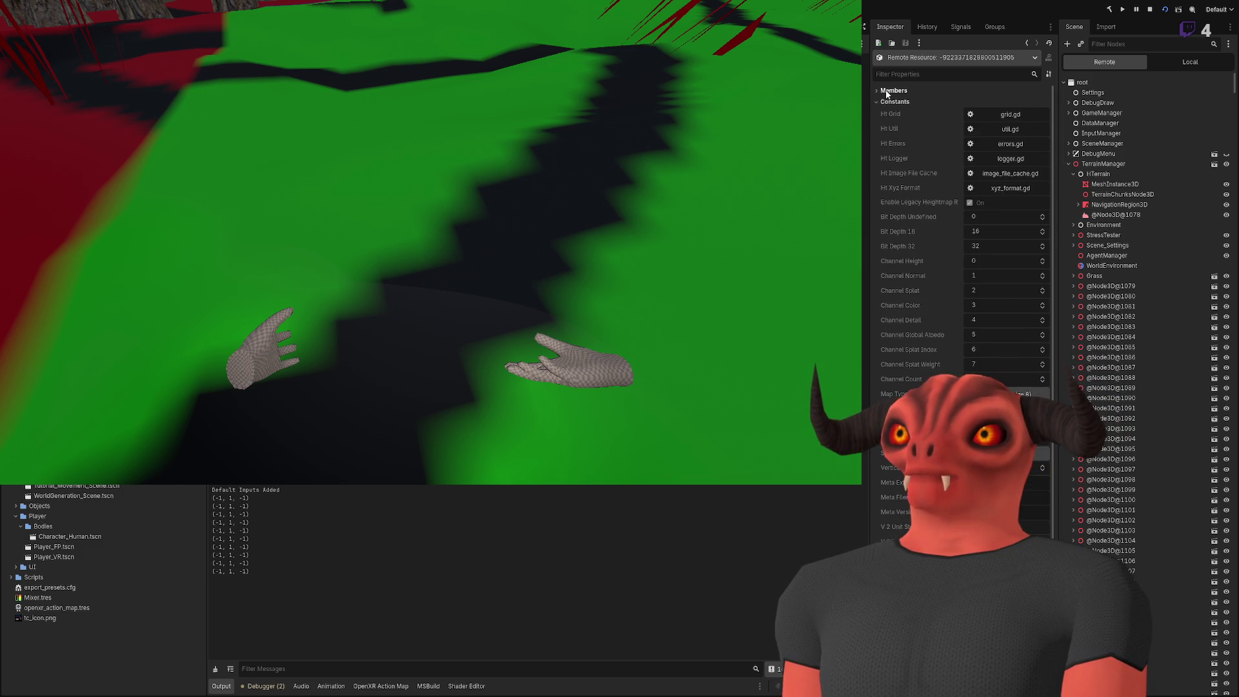
left_click(889, 101)
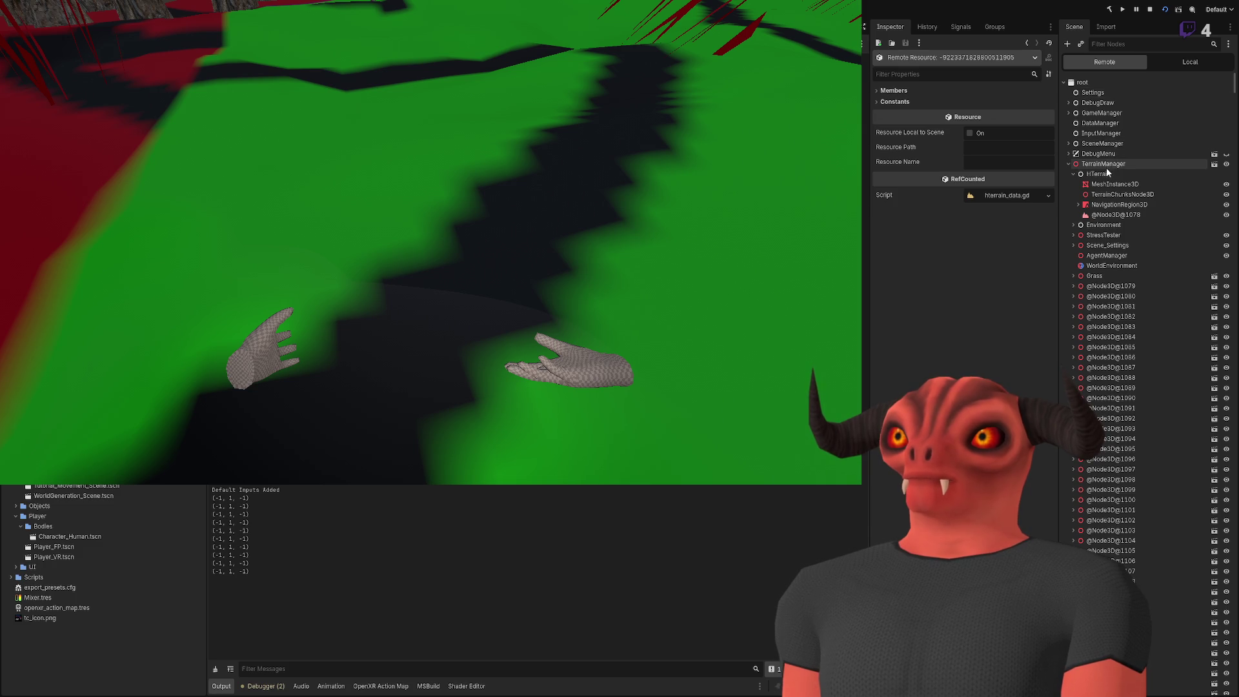
left_click(1120, 220)
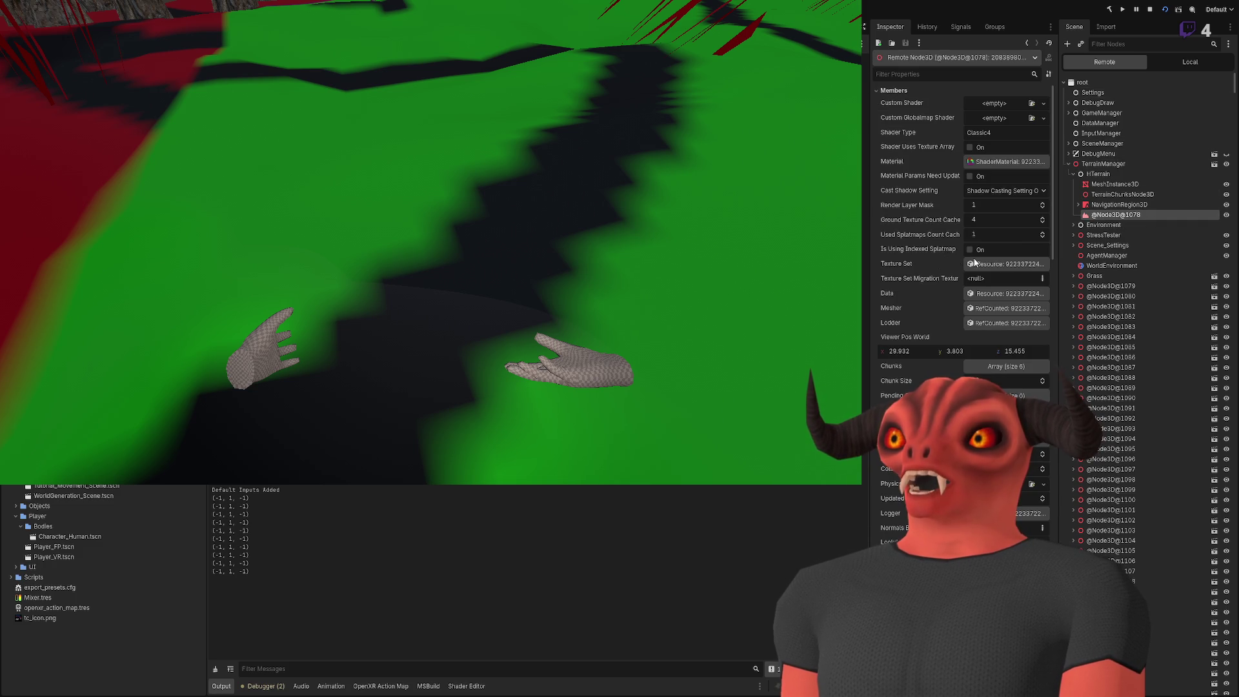
left_click(1001, 263)
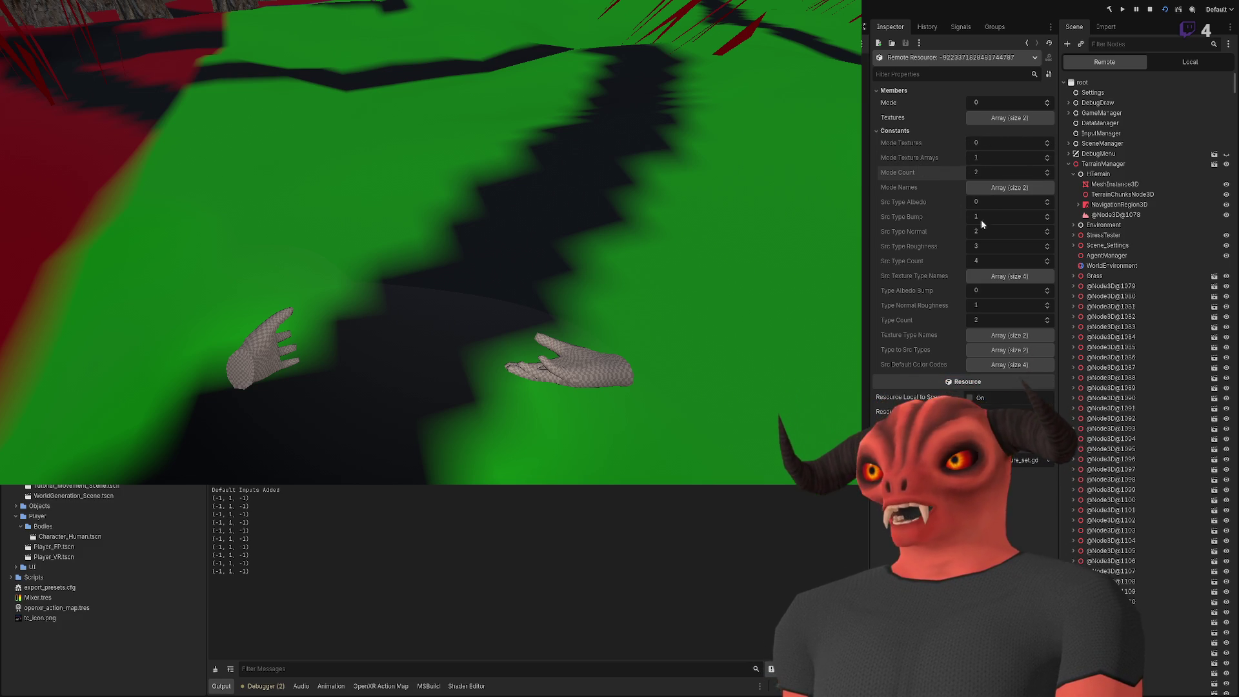
left_click(1009, 276)
left_click(1009, 276)
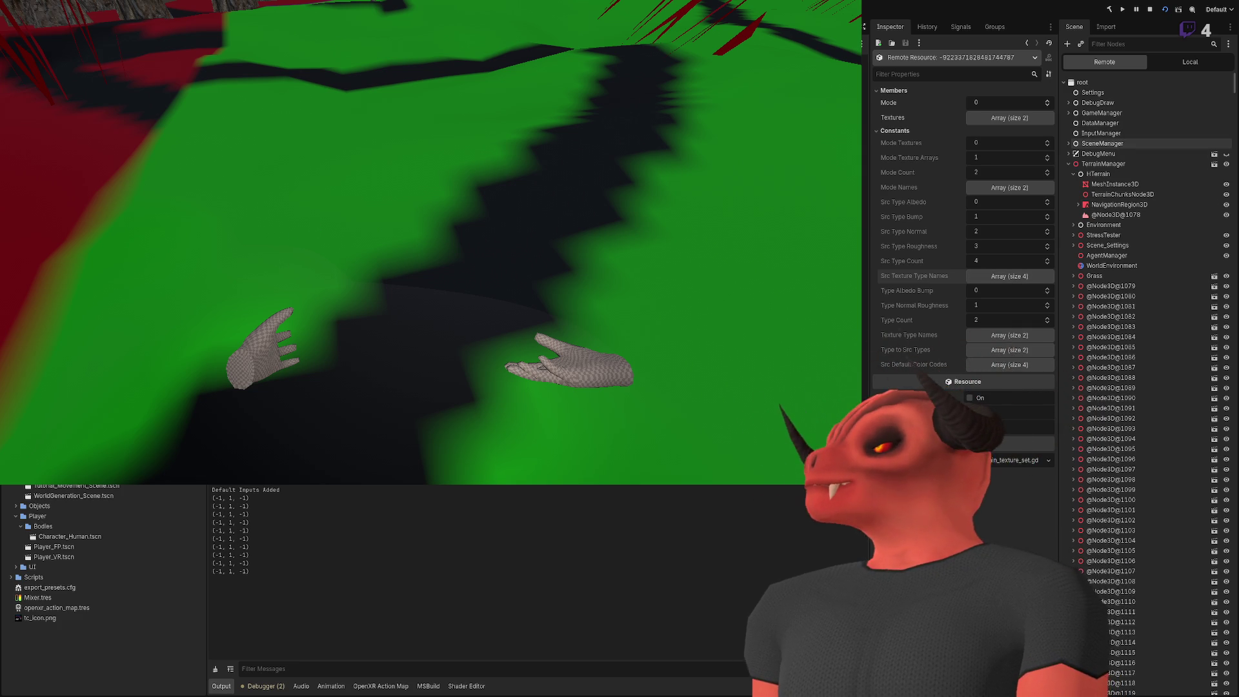
left_click(1092, 217)
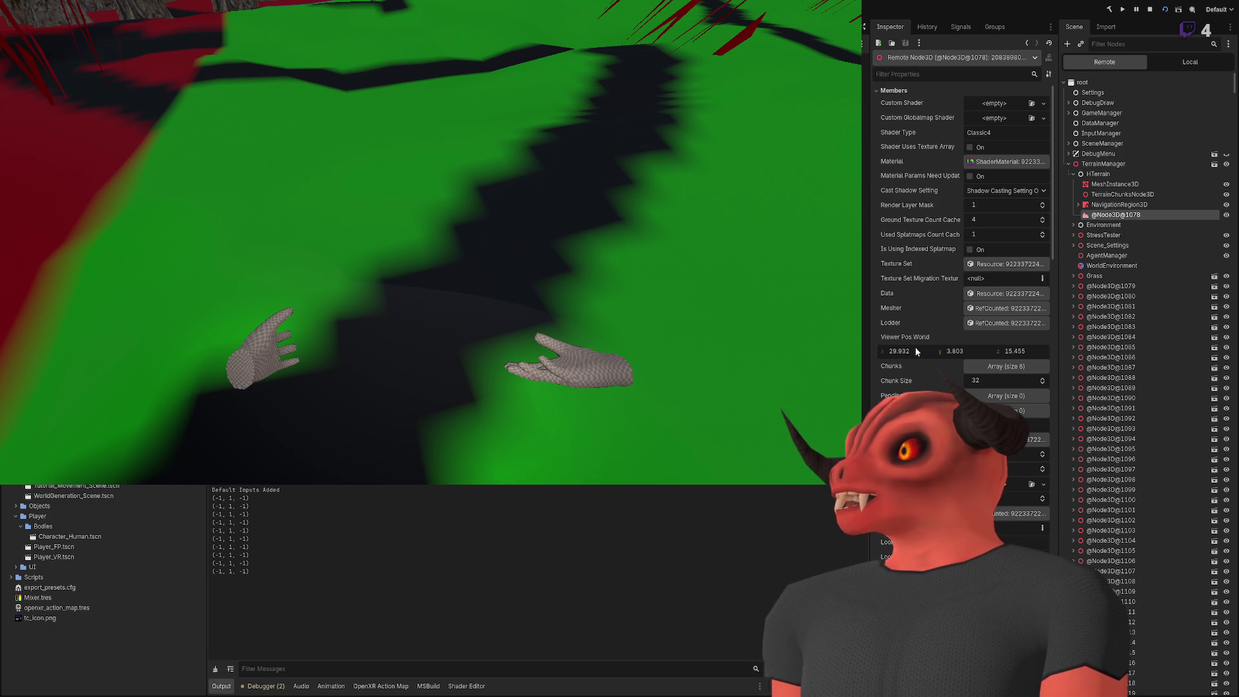
Step: In the live ShaderMaterial, set R and G ground UV scale to 1.0 and enable tile reduction
left_click(1010, 161)
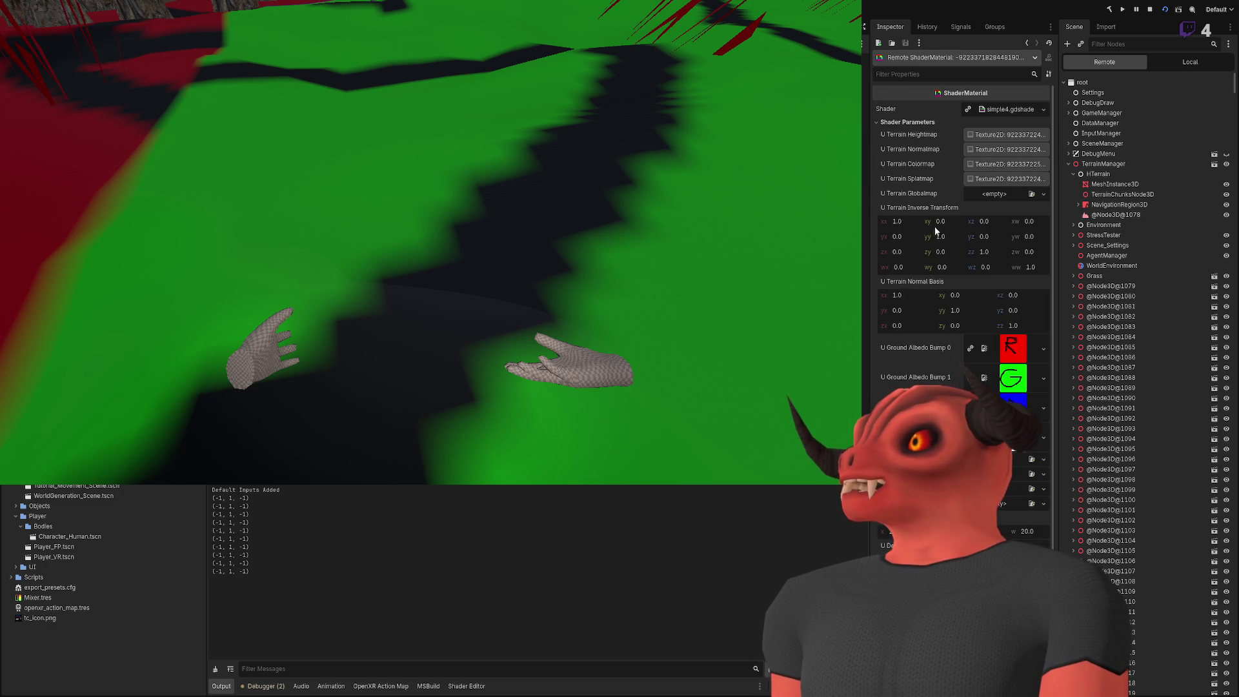
scroll(939, 219, "down", 3)
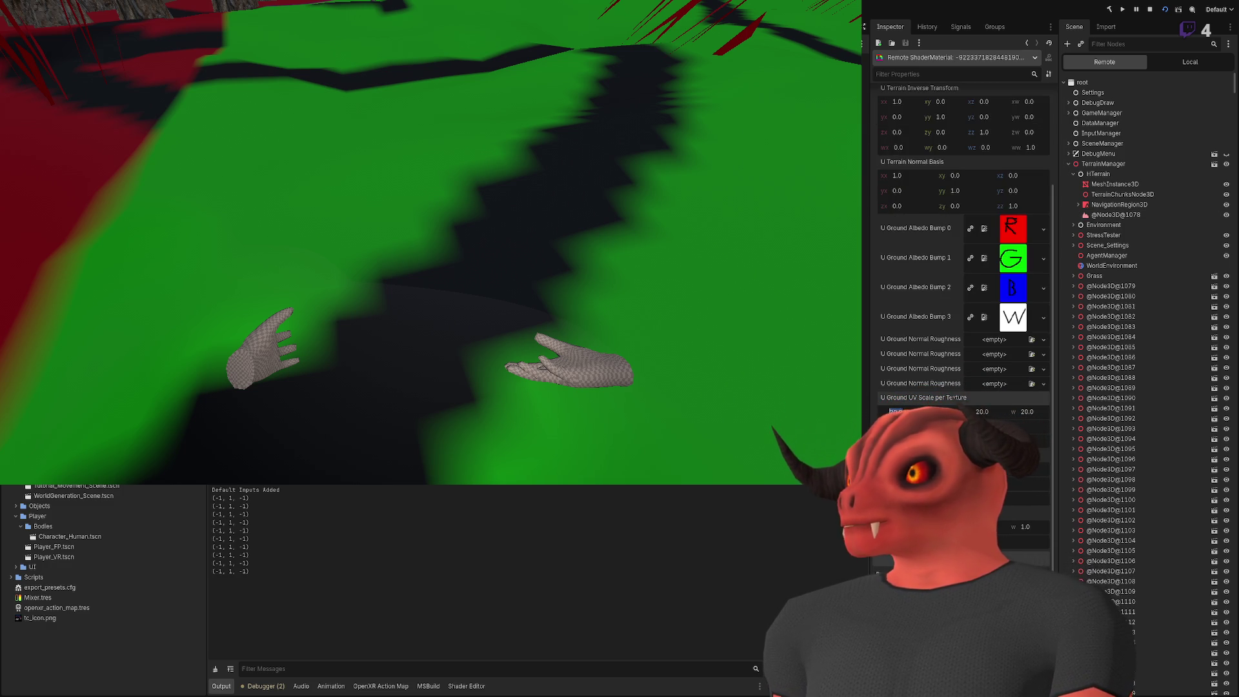
key("Return")
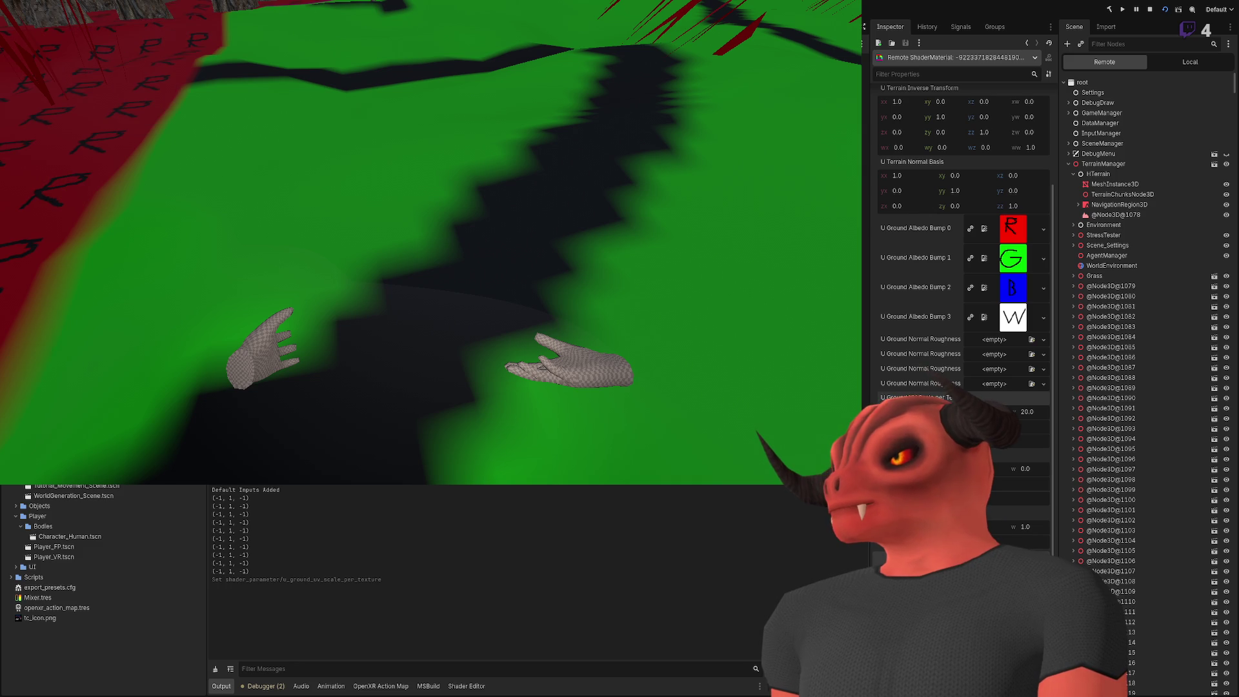
key("Return")
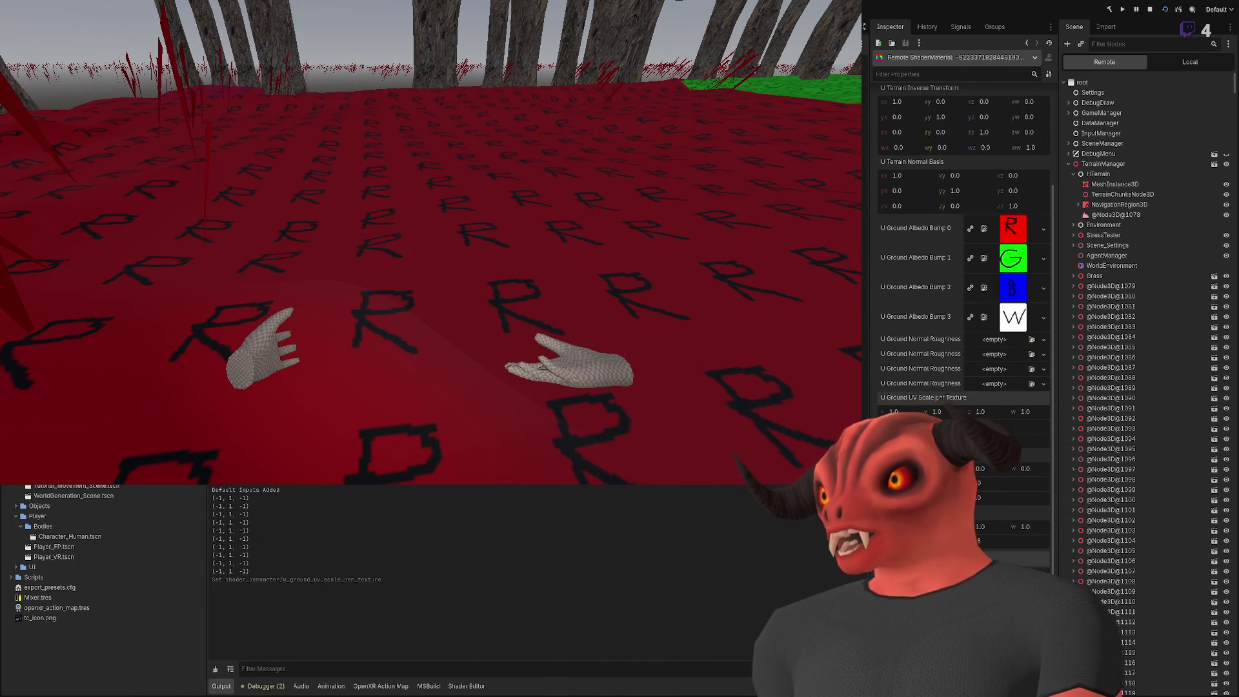
left_click(878, 573)
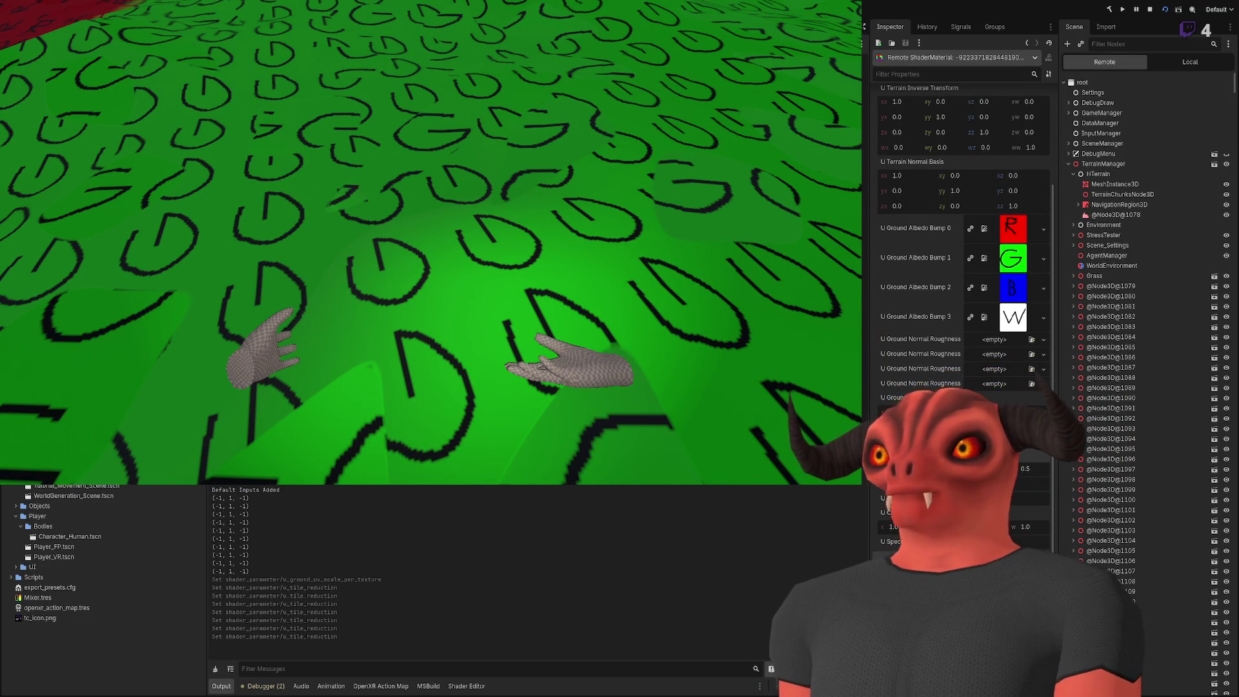
Step: Adjust the 0.5 parameter value in the remote Inspector, then stop the running game with F8
left_click(1026, 468)
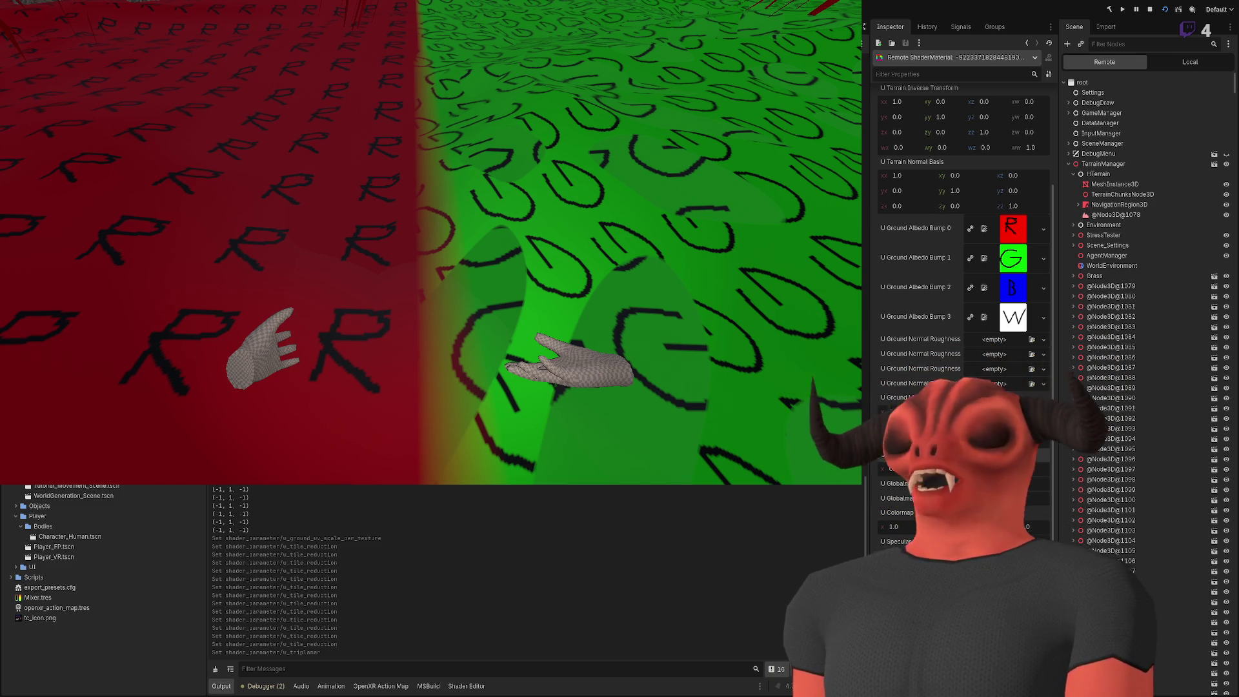
key("F8")
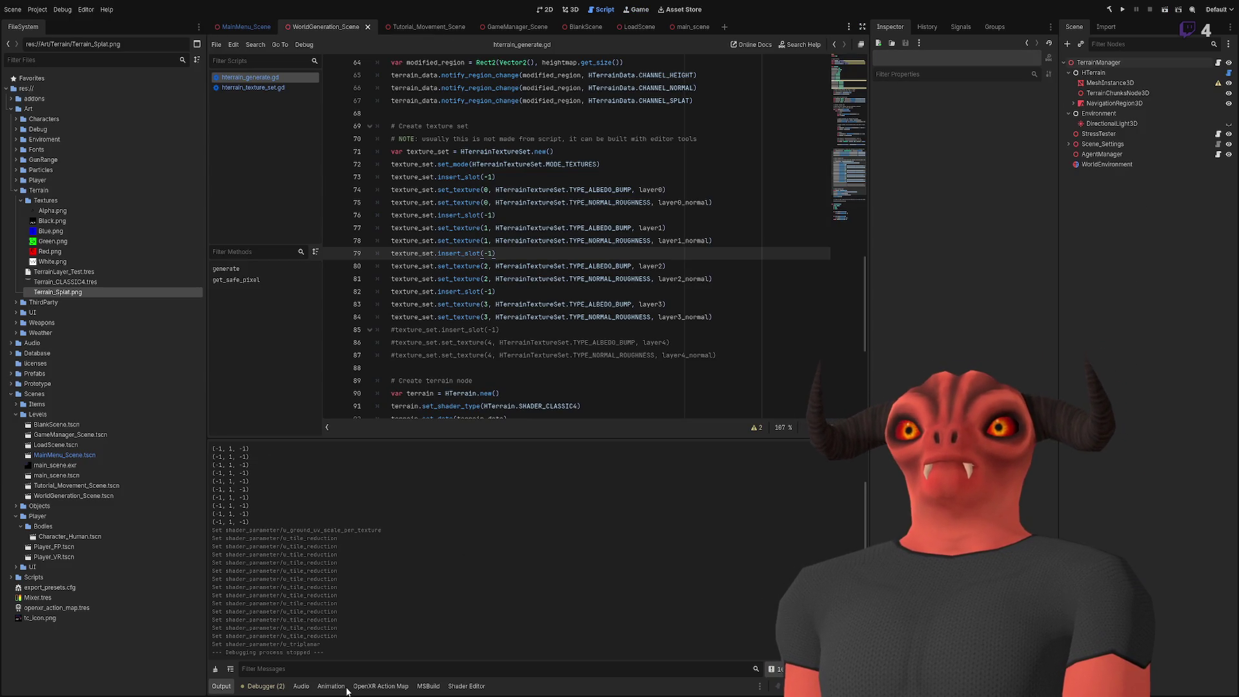
Step: Add an '[Export] public bool' useTileReduction field below traction in Terrain_Layer.cs and save
key("alt+Tab")
left_click(637, 260)
key("Return")
type("[Export]")
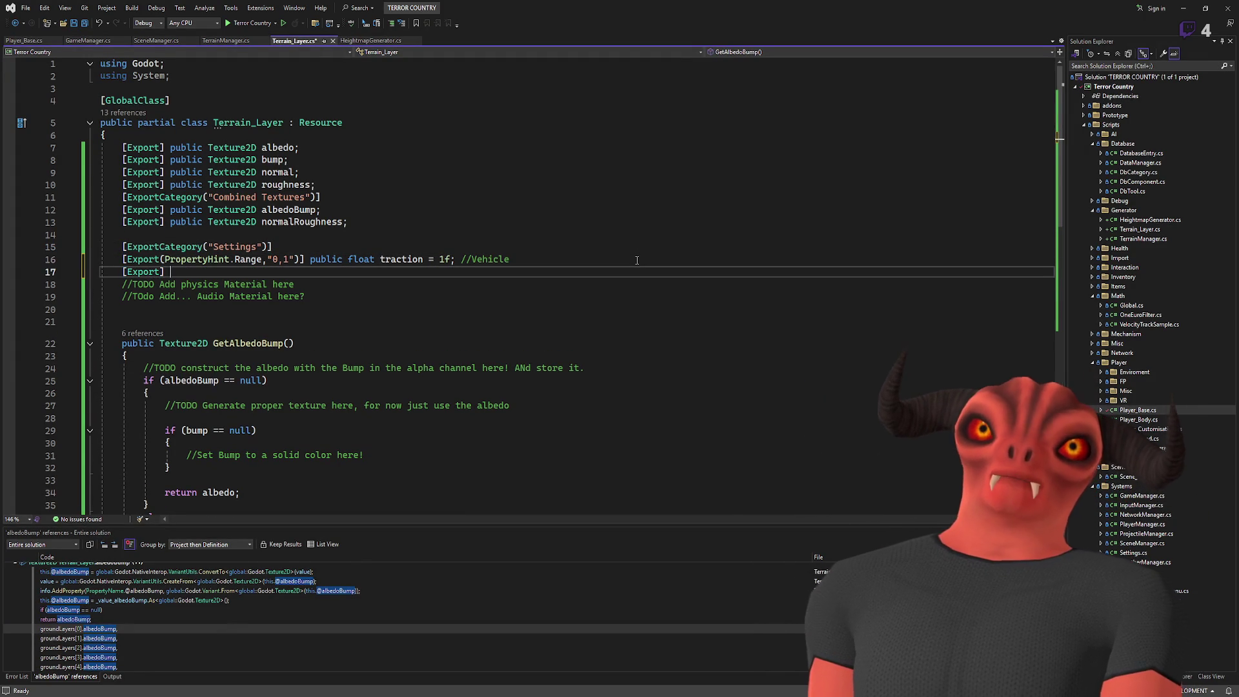
key("BackSpace")
type("ublic bool useTileReduction = false;")
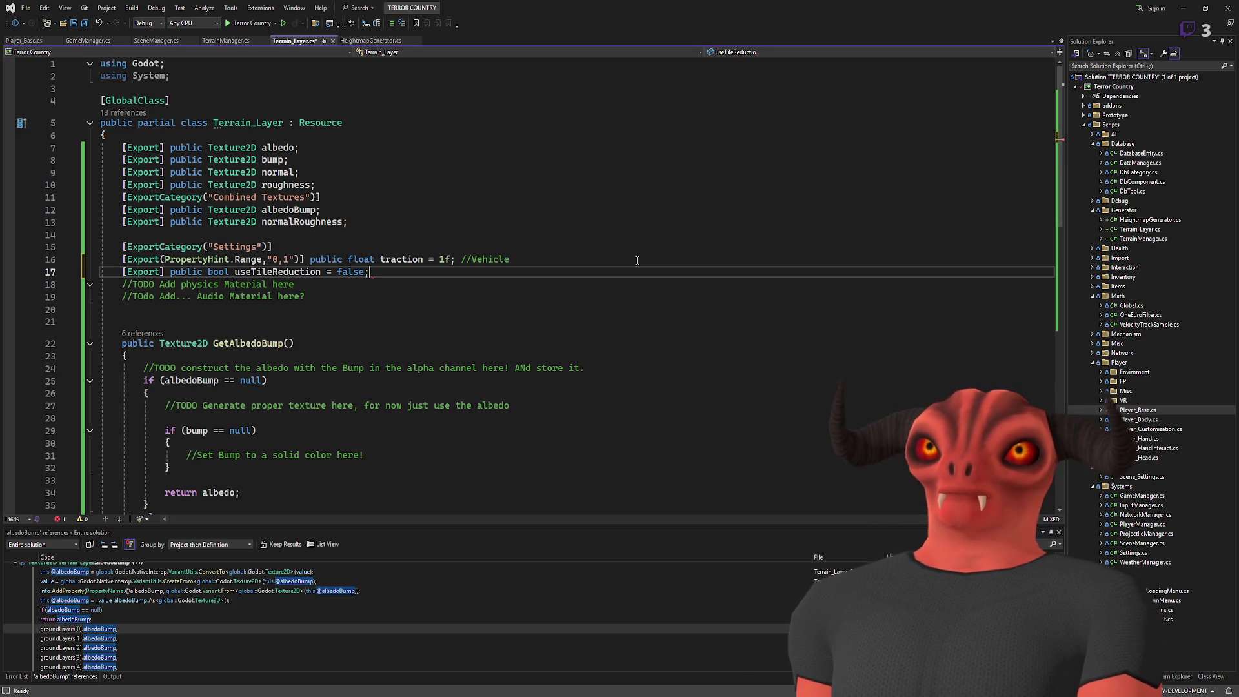
key("ctrl+s")
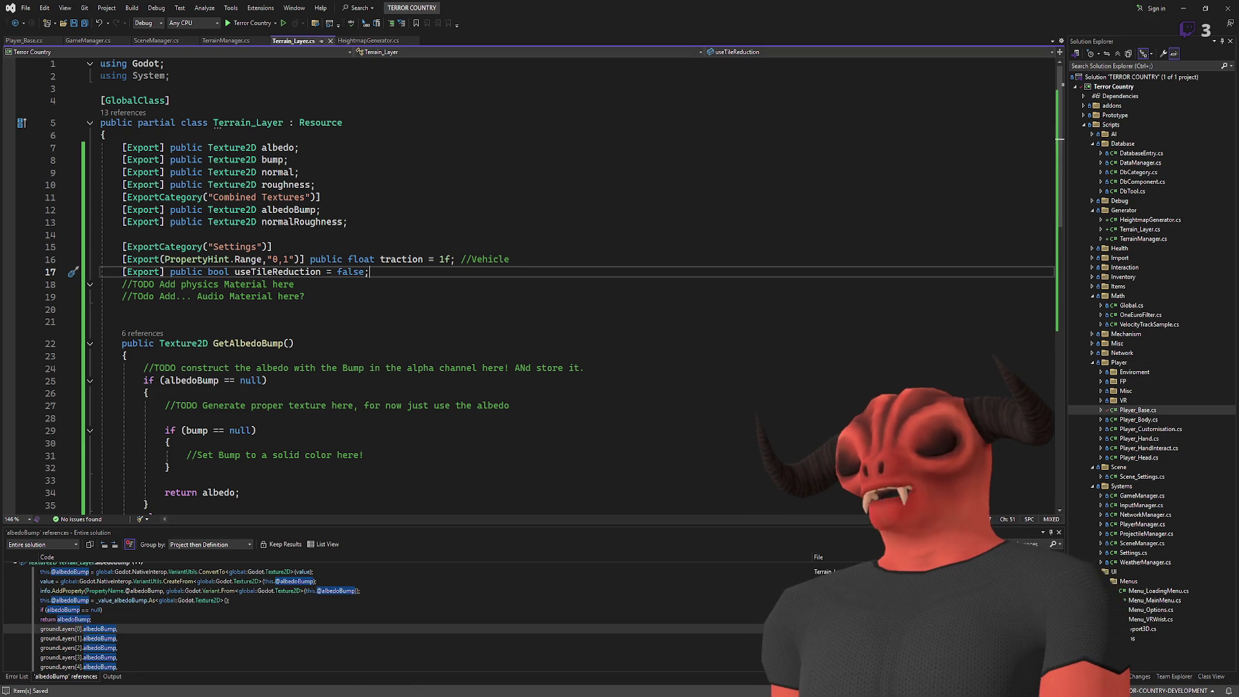
Step: Review the new useTileReduction field and check GenerateTerrain in TerrainManager.cs
key("alt+Tab")
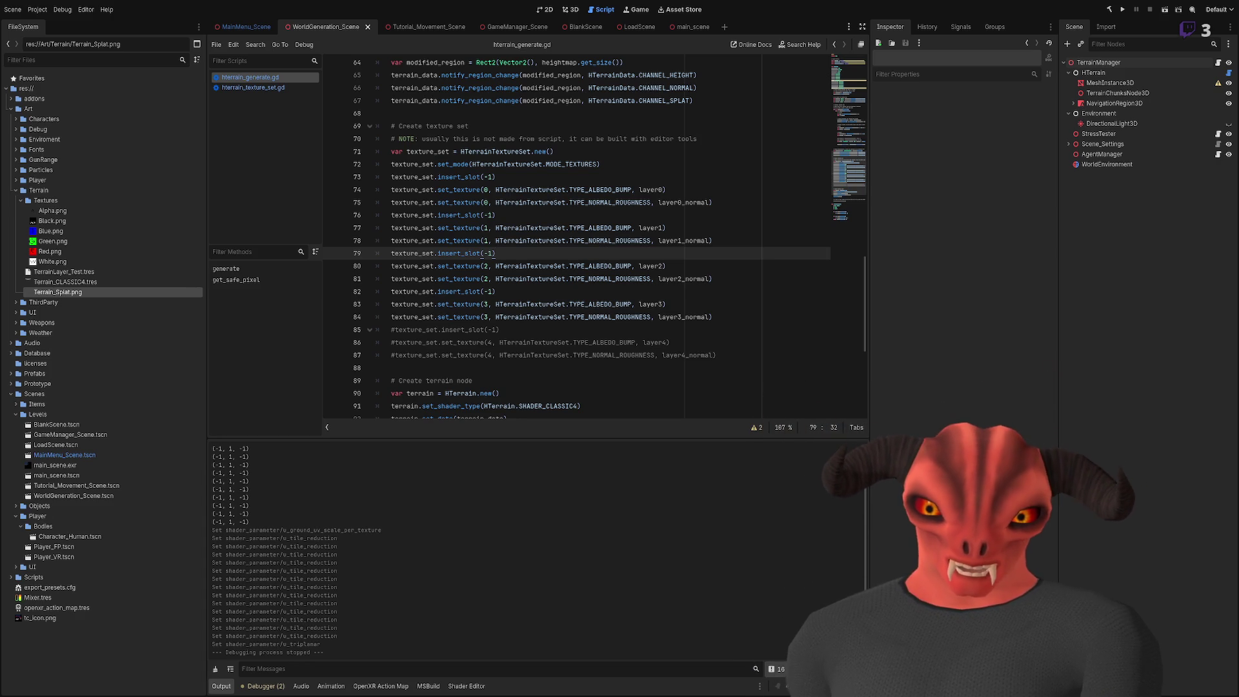
key("alt+Tab")
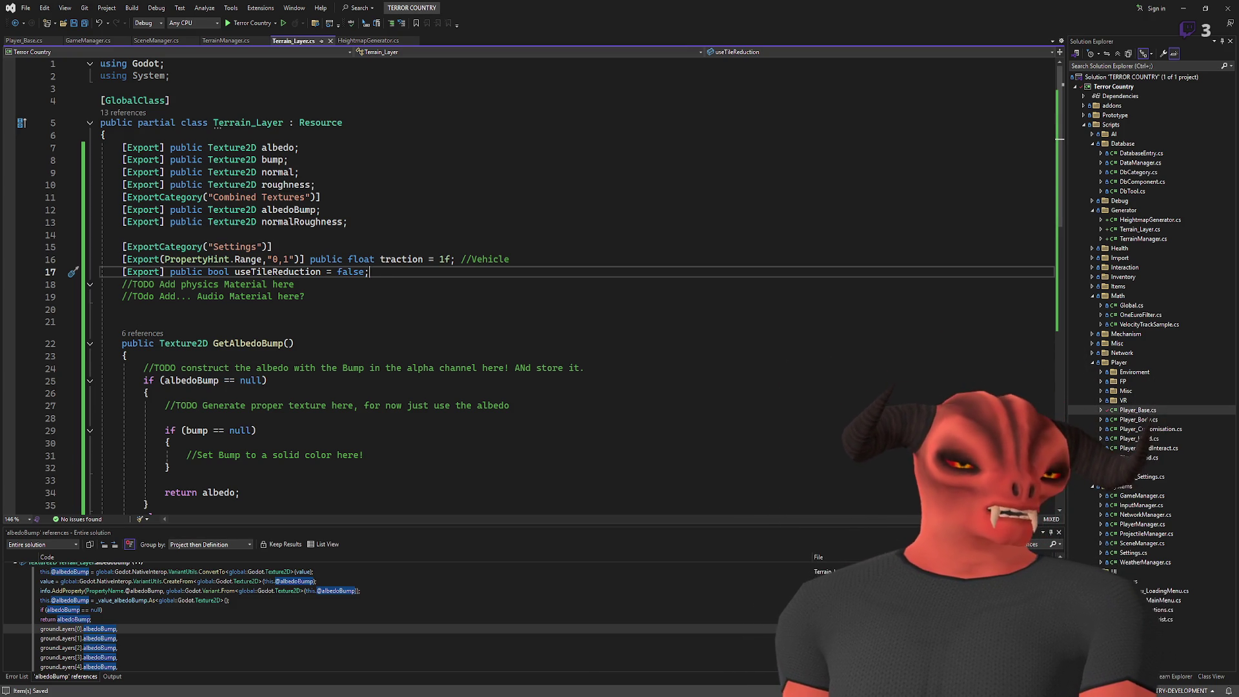
left_click(536, 243)
double_click(278, 272)
left_click(226, 40)
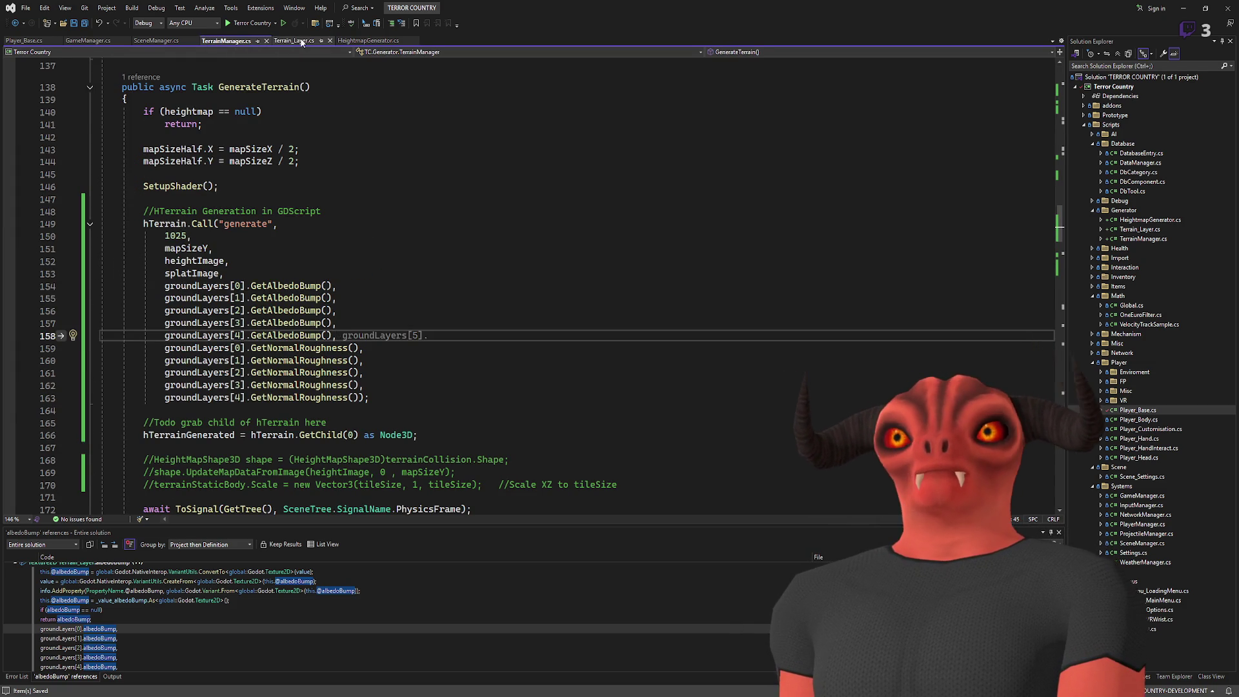
left_click(294, 41)
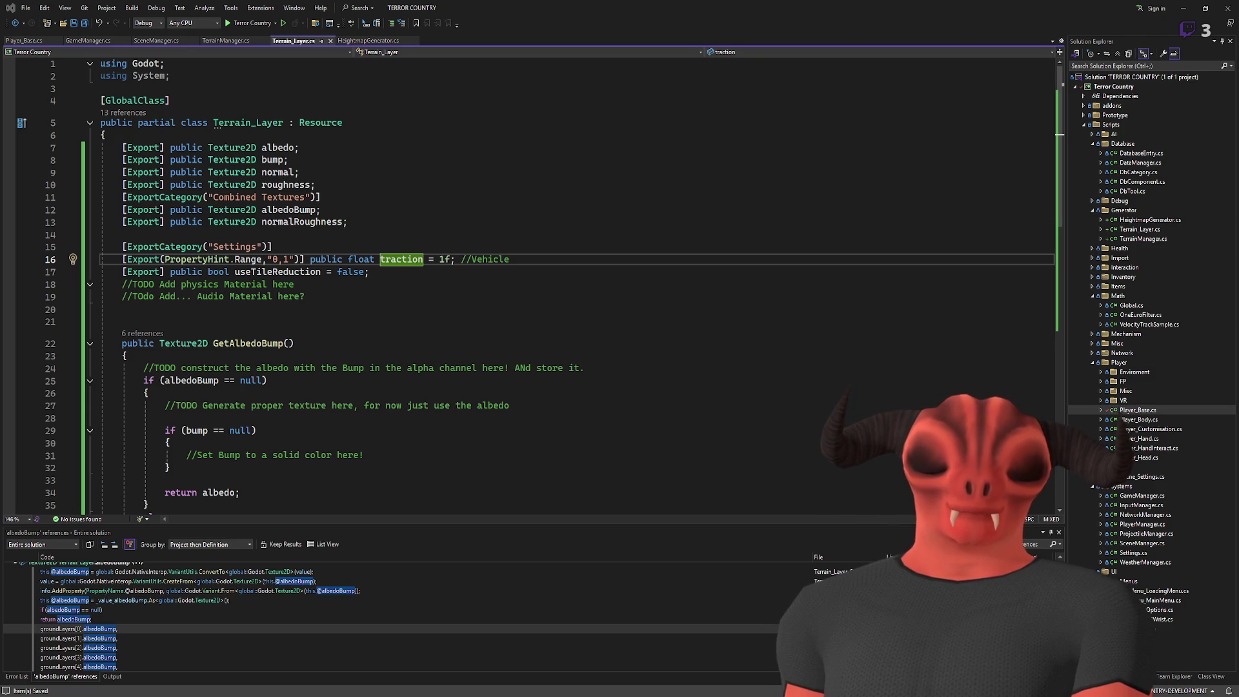
left_click(438, 246)
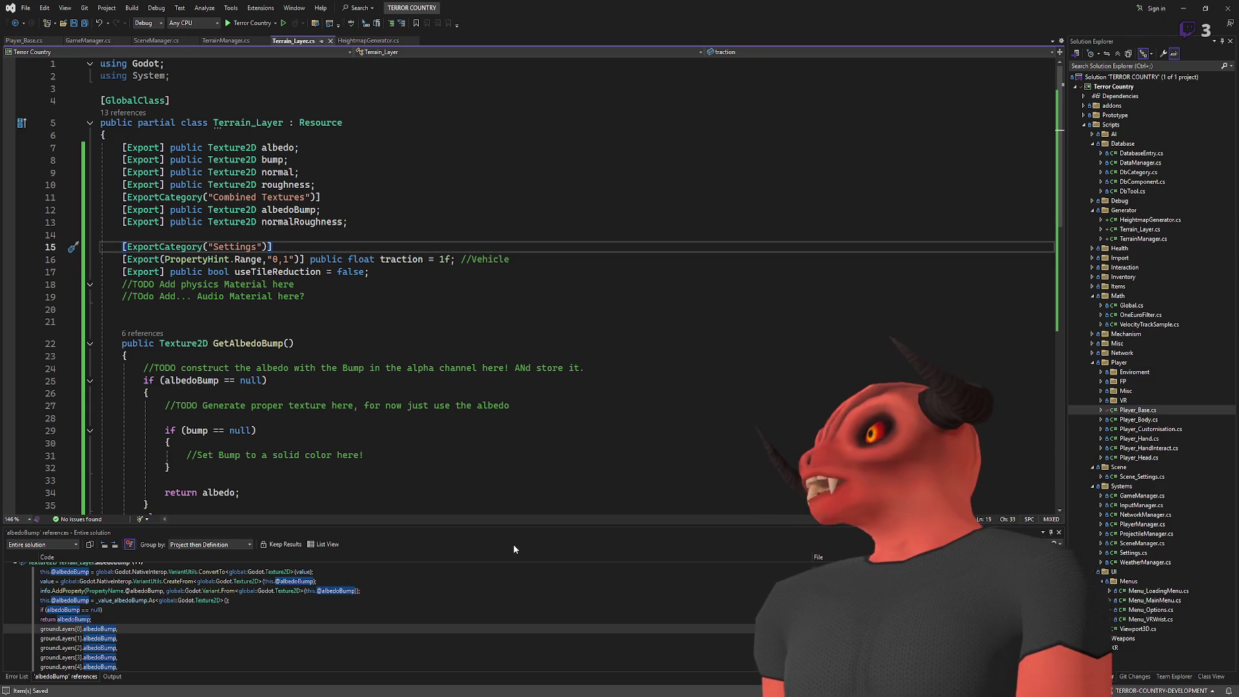
key("alt+Tab")
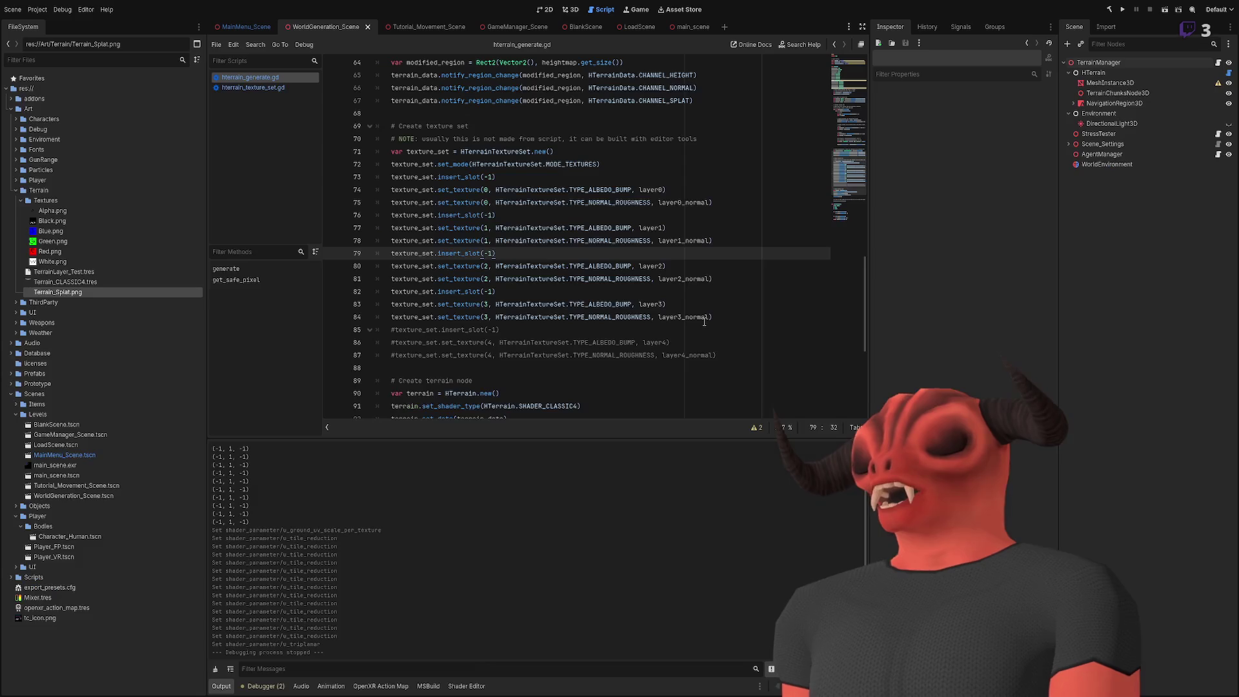
Step: Comment out the fifth-layer texture lines in hterrain_generate.gd
left_click_drag(720, 354, 716, 317)
key("ctrl+k")
scroll(685, 271, "up", 9)
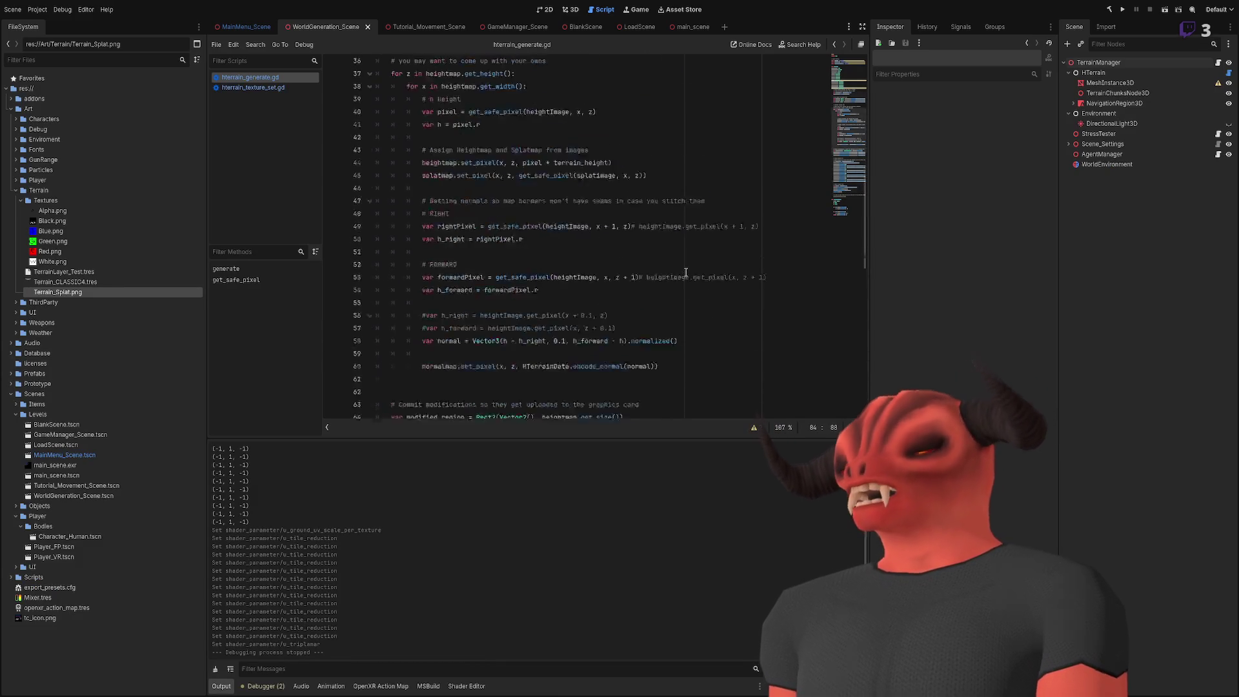
scroll(686, 272, "up", 10)
Step: Delete the layer4 and layer4_normal parameters and close the parameter list with ')'
left_click(494, 344)
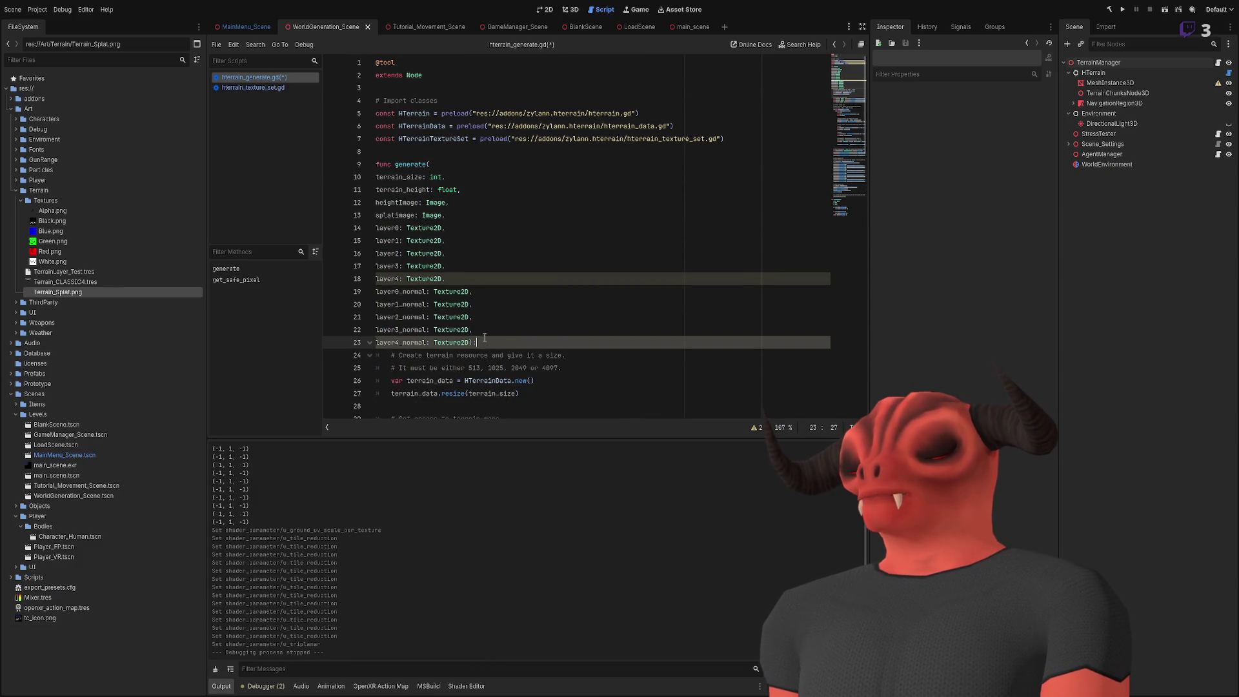
left_click(477, 329, "shift")
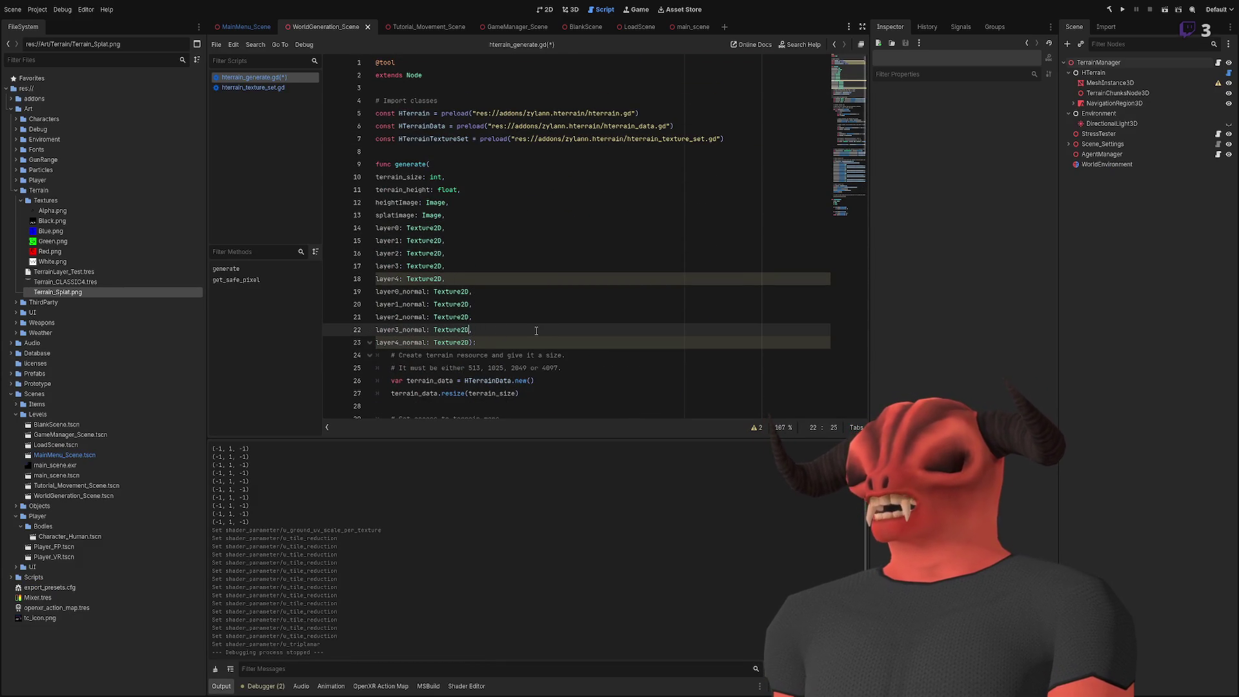
key("Down")
key("shift+Up")
key("shift+Left")
key("BackSpace")
left_click(456, 279)
key("shift+Up")
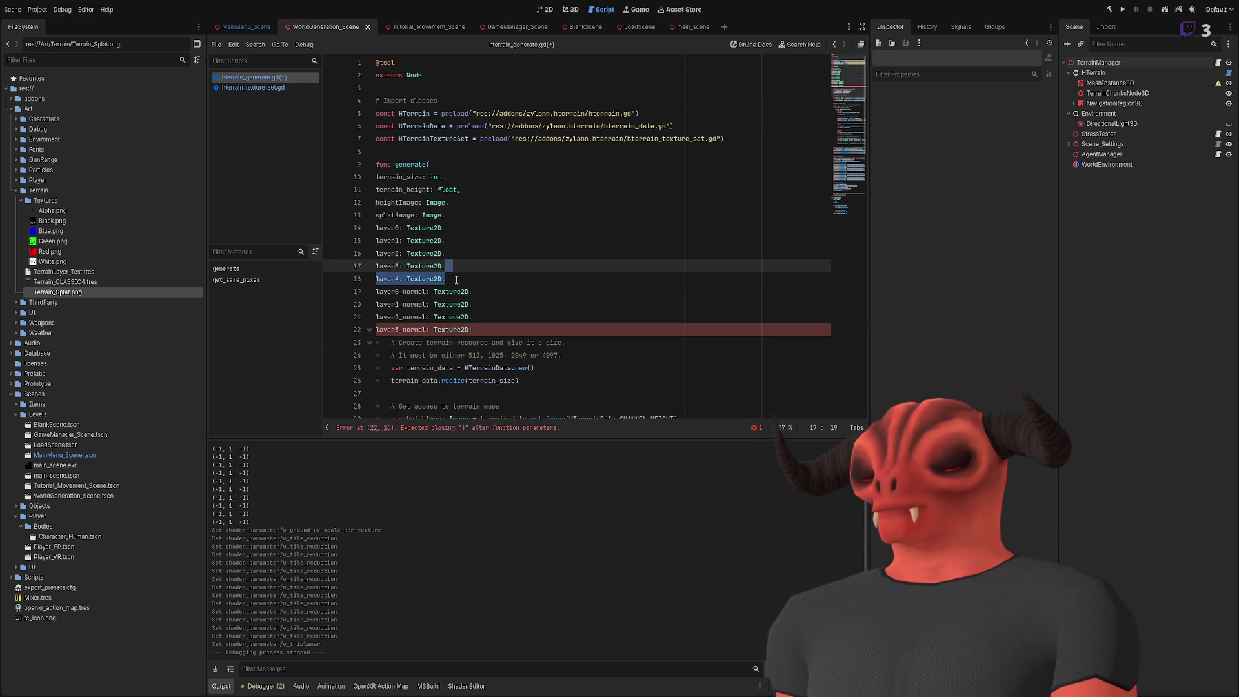
key("BackSpace")
left_click(477, 317)
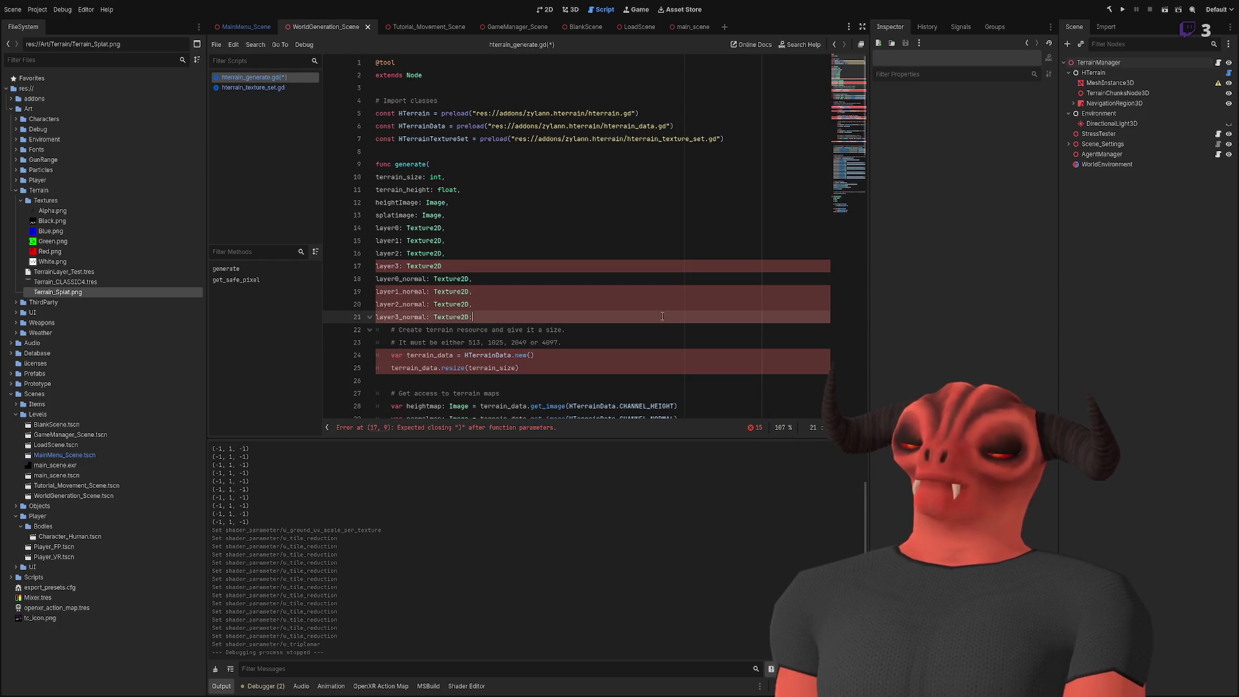
type(")")
Step: Add the missing comma after the layer3 parameter and recheck the useTileReduction line
left_click(534, 307)
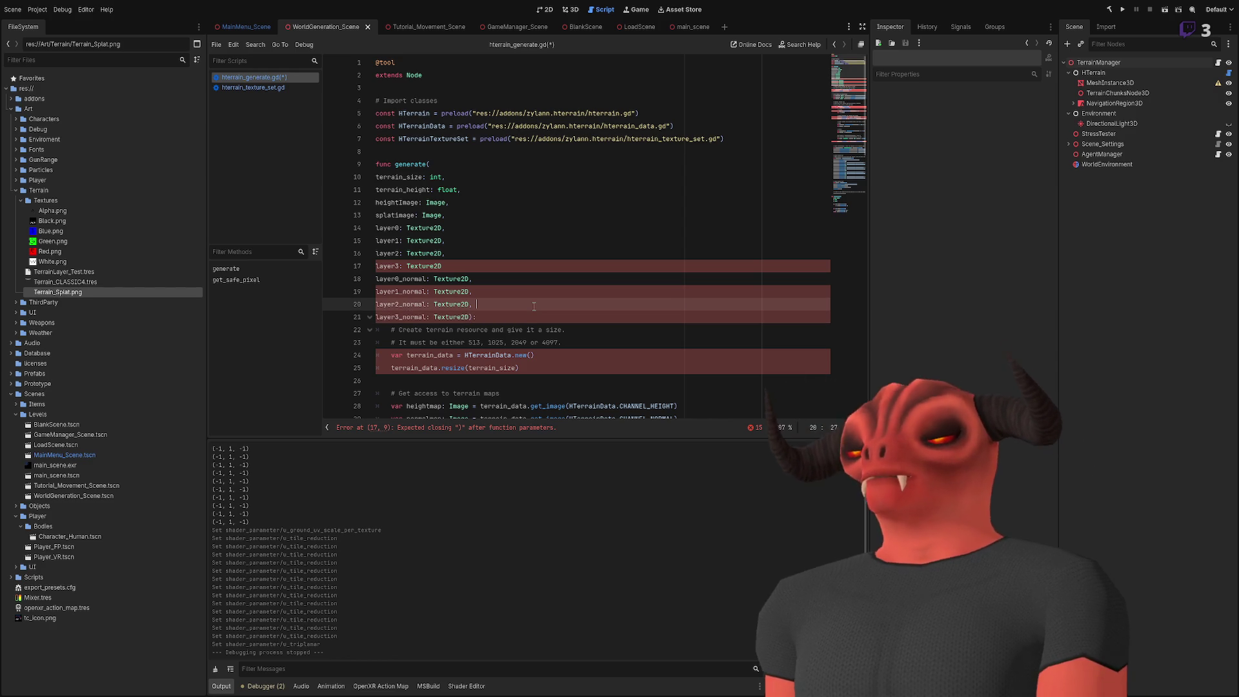
left_click(469, 266)
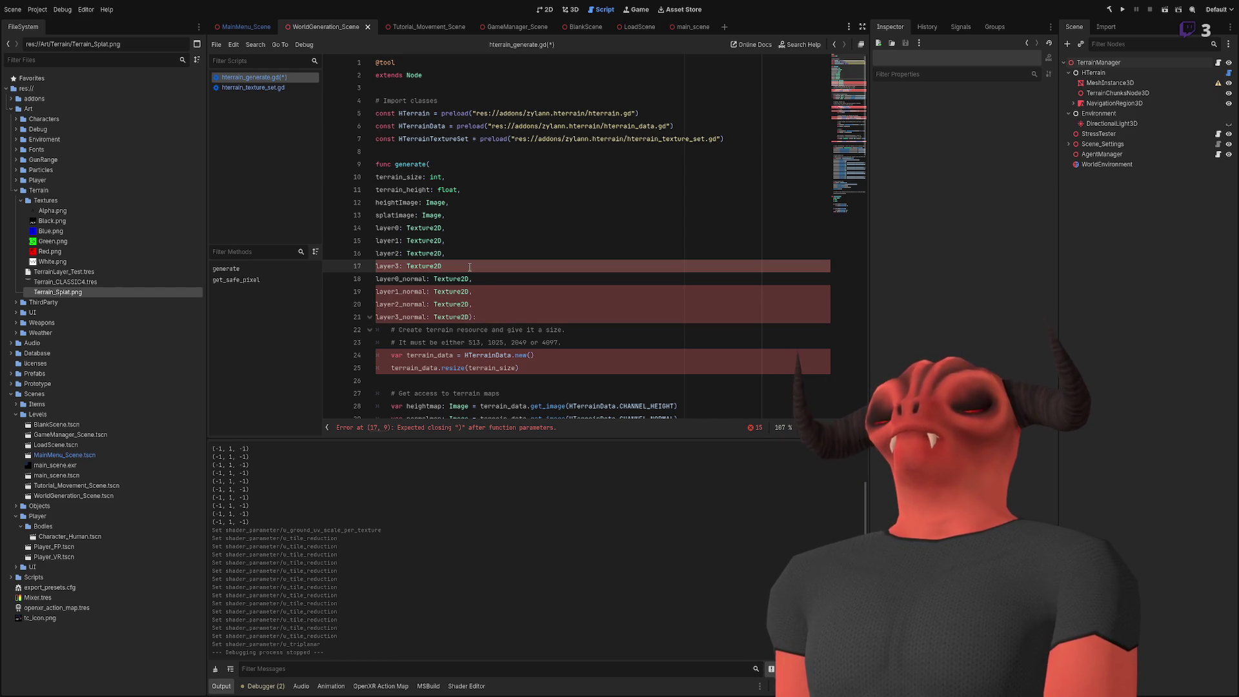
type(",")
left_click(508, 289)
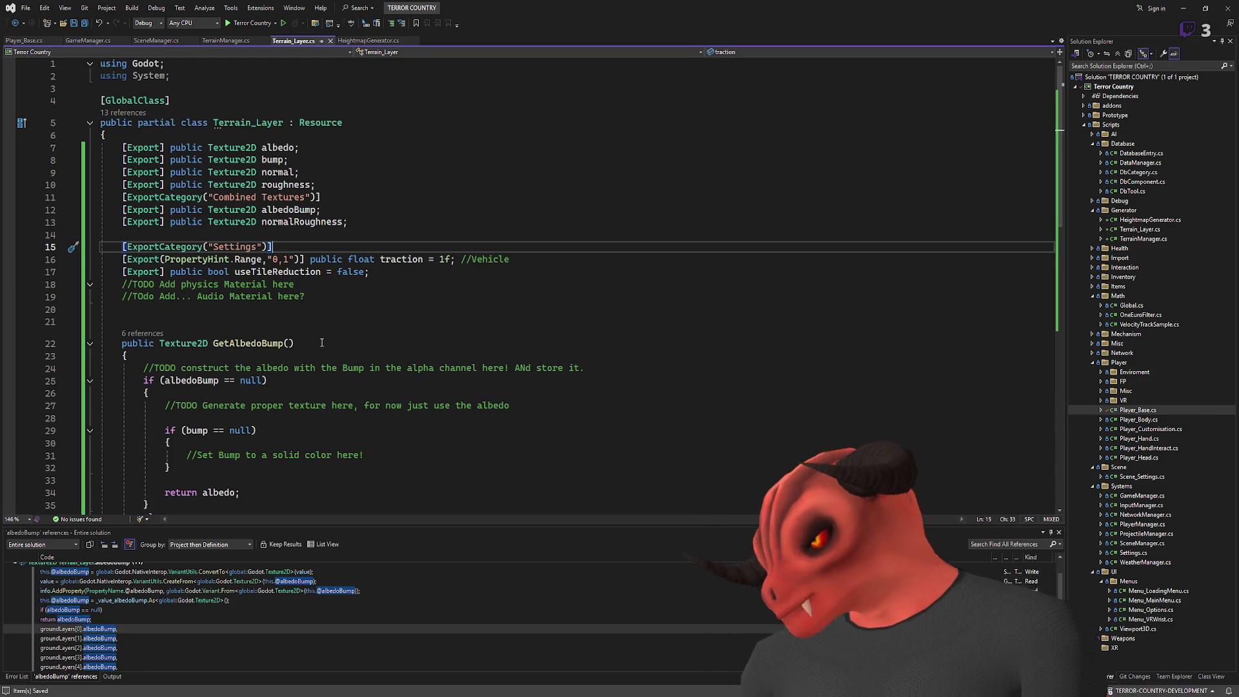
double_click(292, 272)
left_click(440, 269)
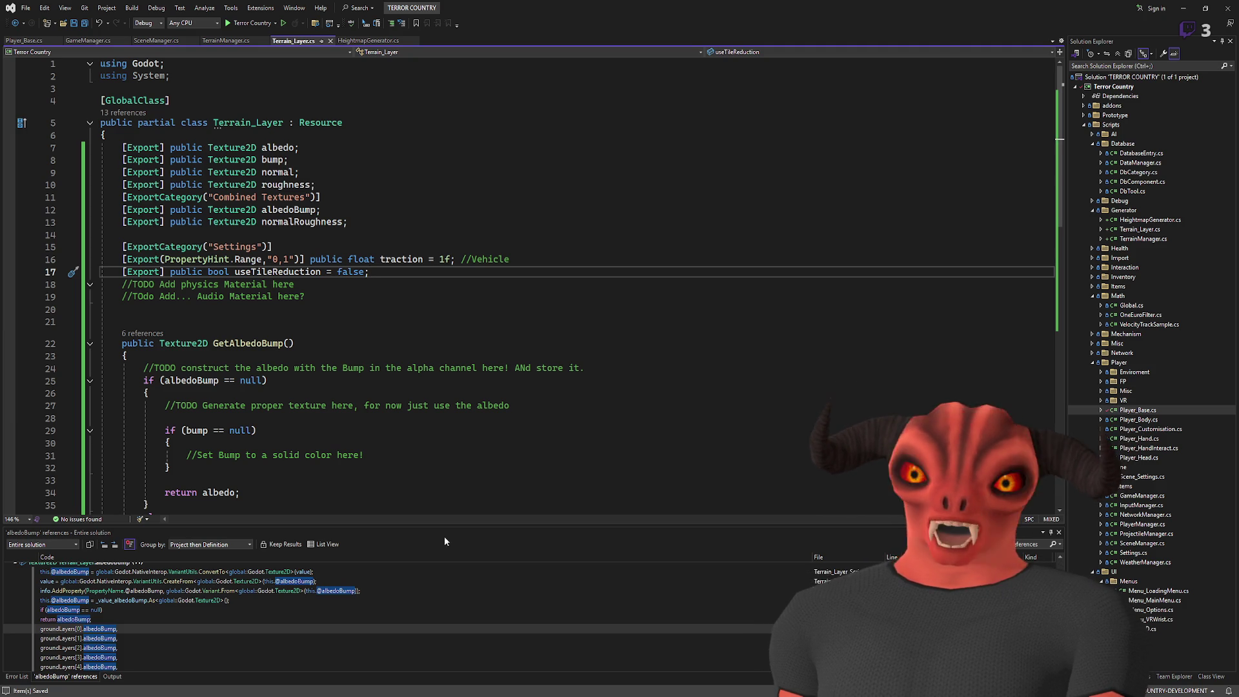
Step: Inspect the TerrainLayer_Test resource, then the Terrain_CLASSIC4.tres material's parameters
key("alt+Tab")
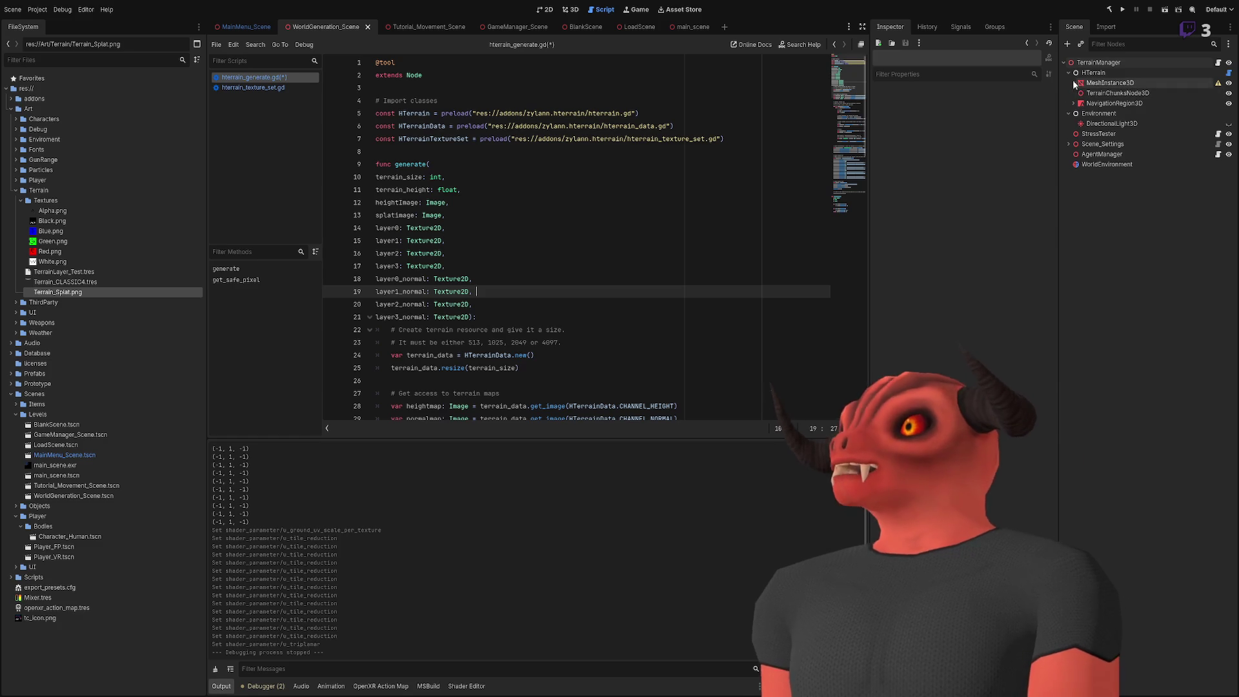
left_click(65, 272)
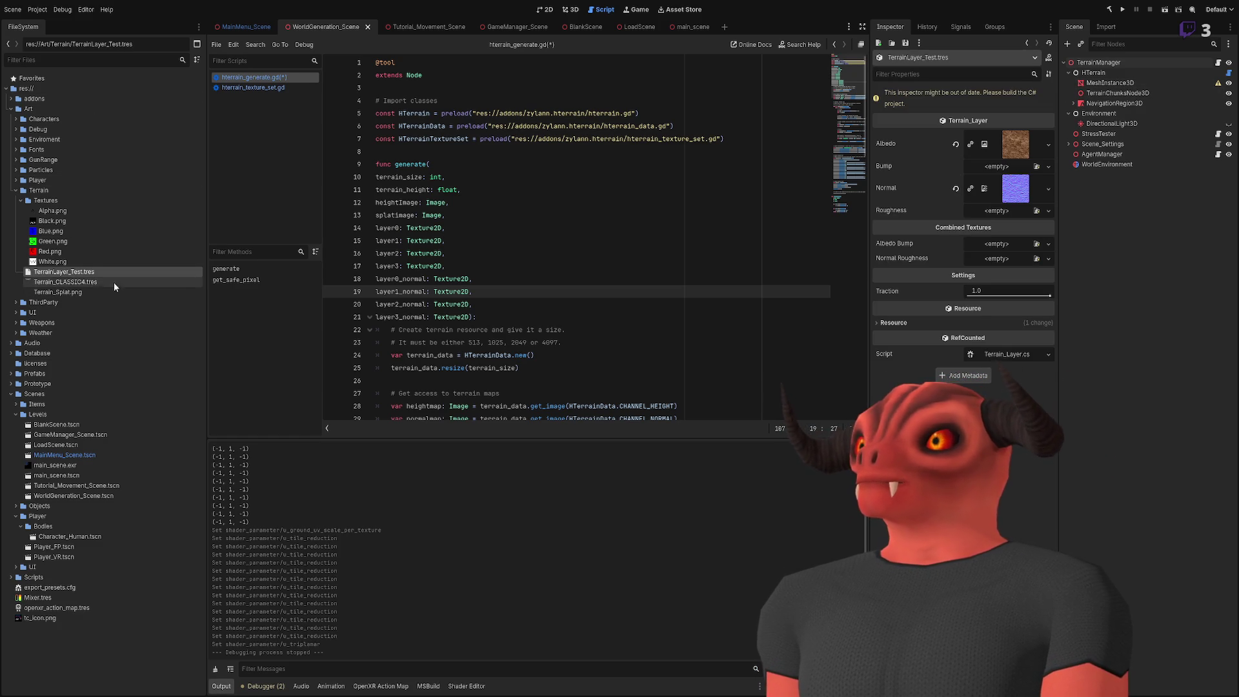
left_click(88, 283)
scroll(953, 254, "down", 3)
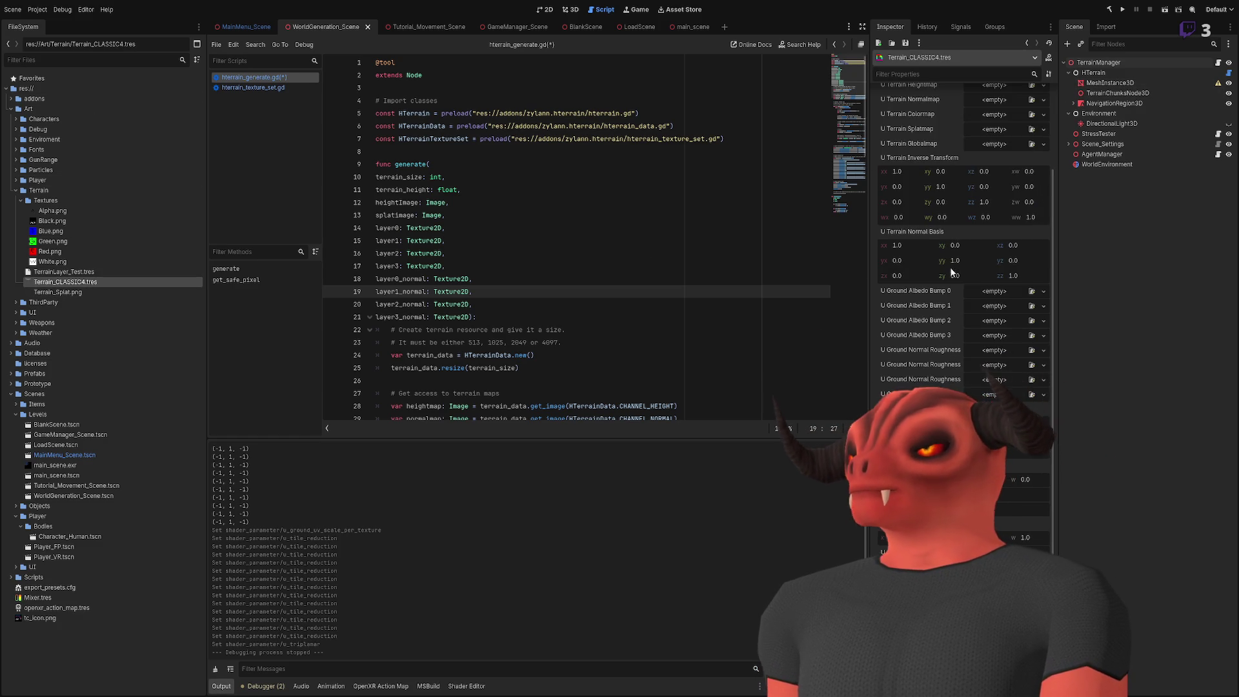
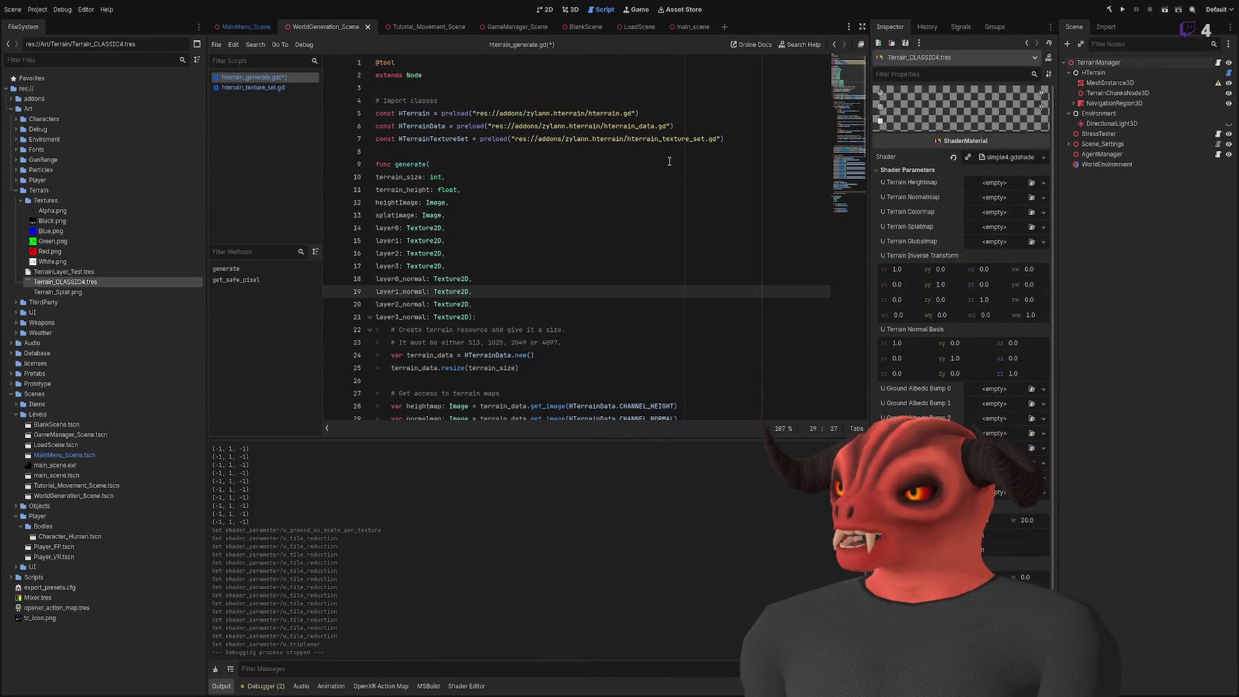
Step: Add a 'layer0_reduce: bool' parameter after layer3_normal in the generate signature
left_click(544, 191)
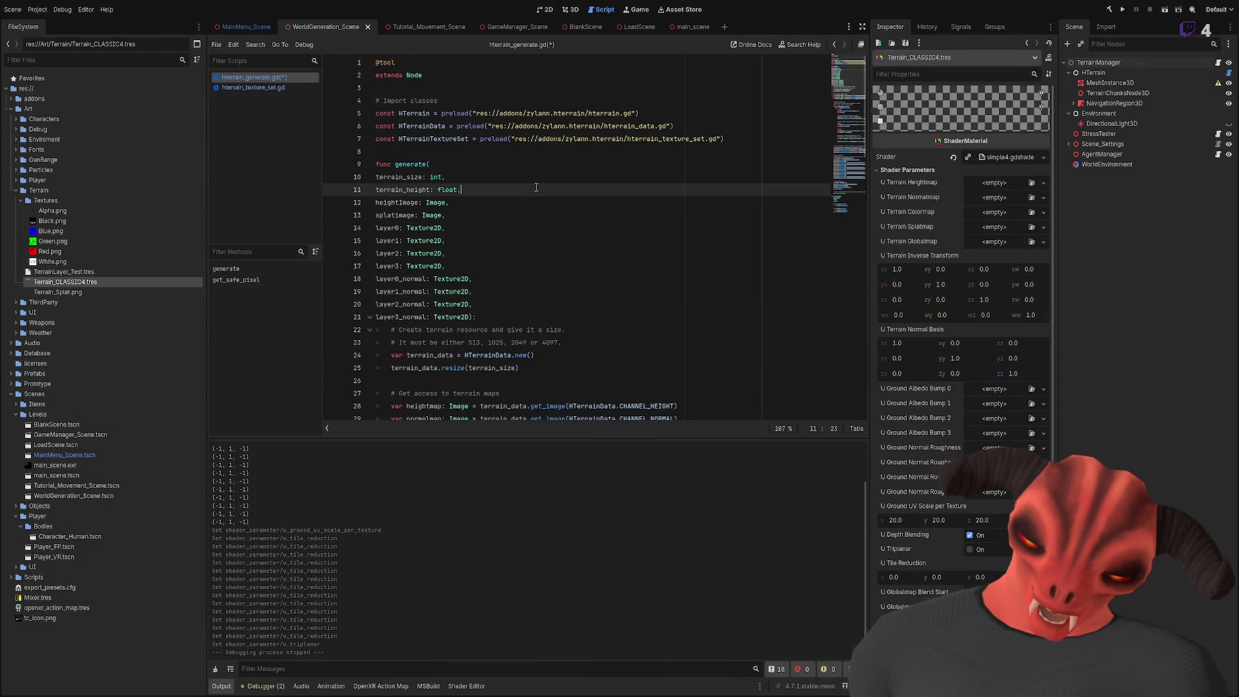
scroll(543, 194, "down", 6)
scroll(535, 187, "up", 5)
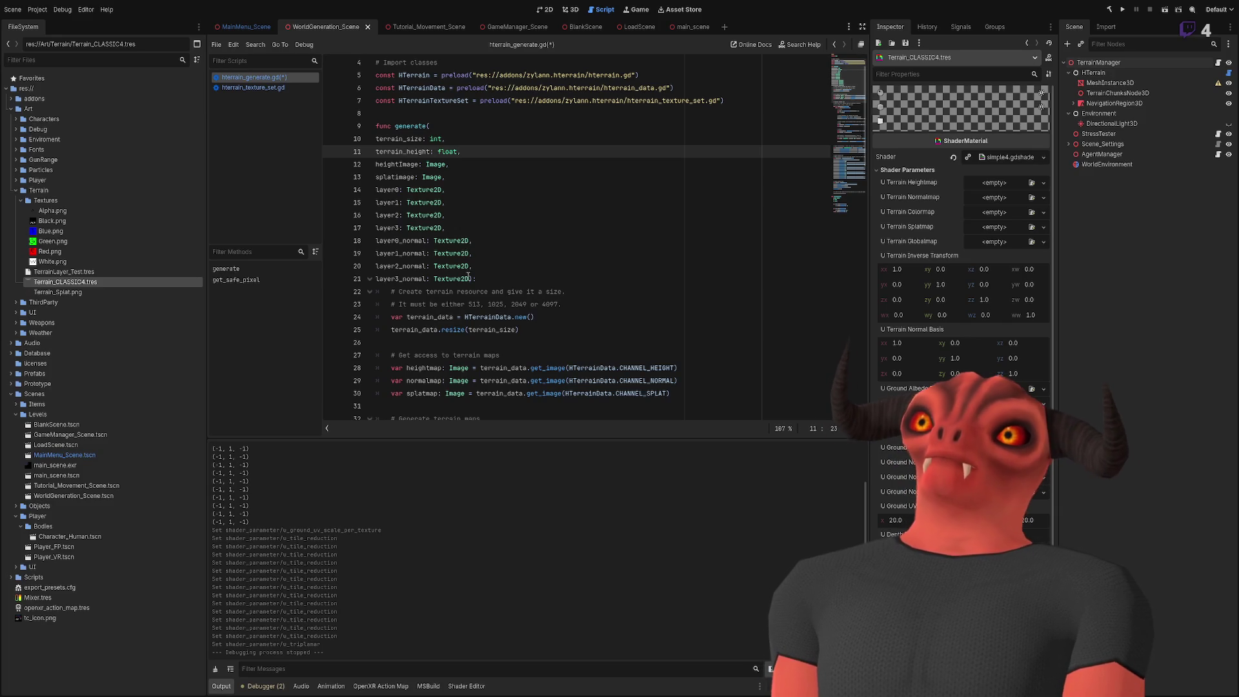
left_click(470, 279)
key("Return")
type("layer0_")
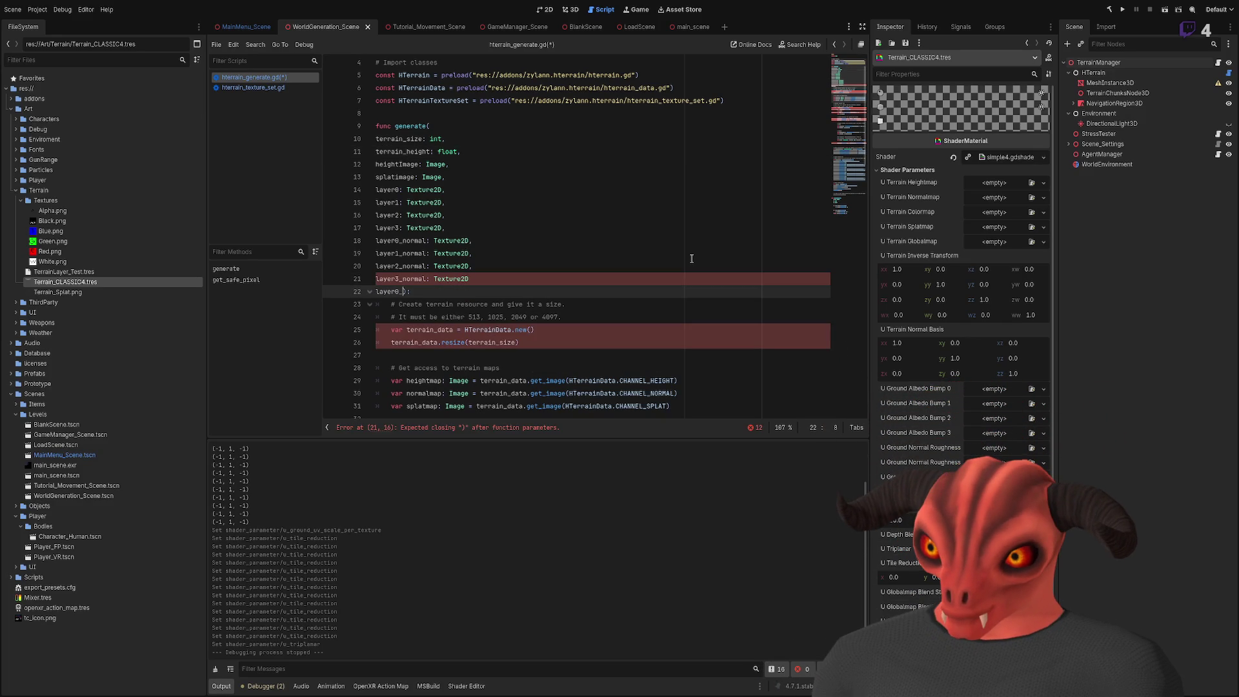
type("reduce")
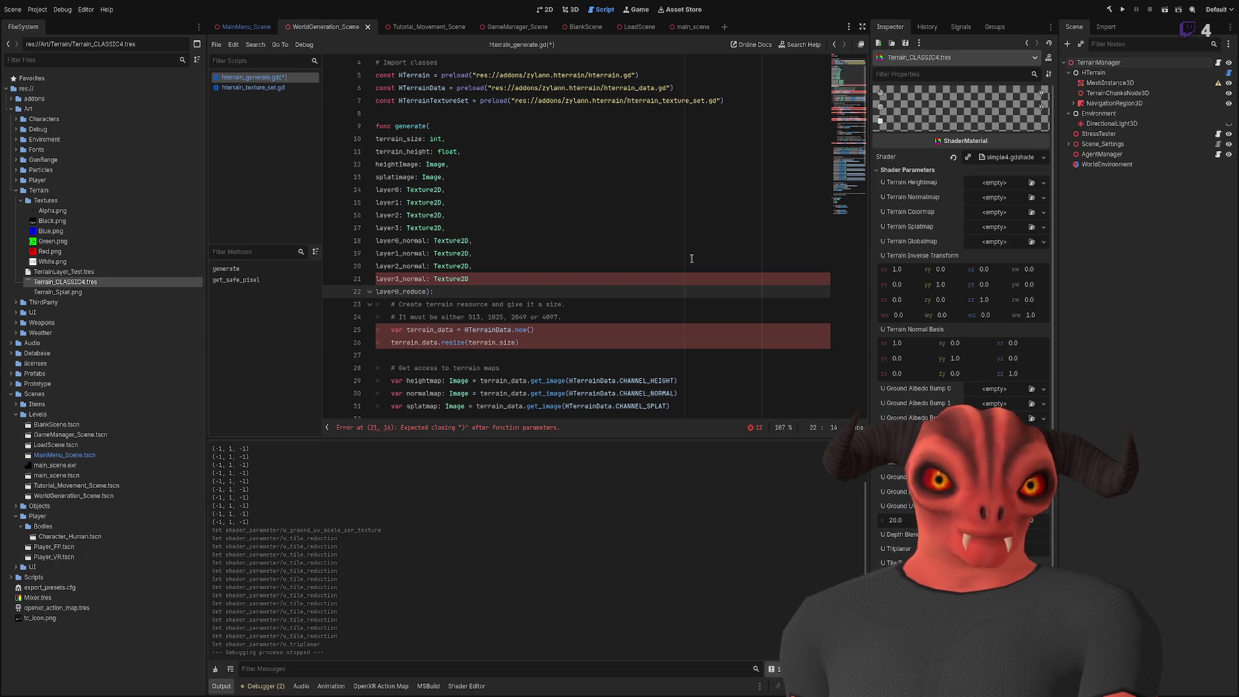
key("ctrl+shift+Left")
left_click(423, 291)
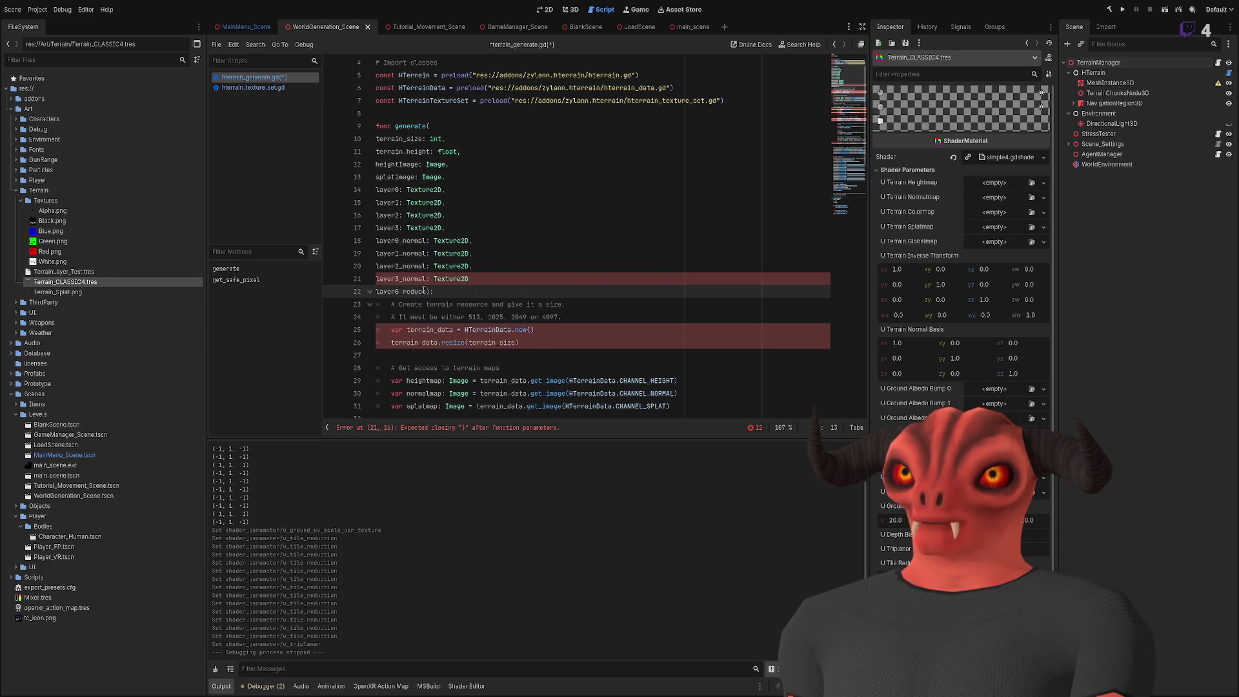
type(": bool")
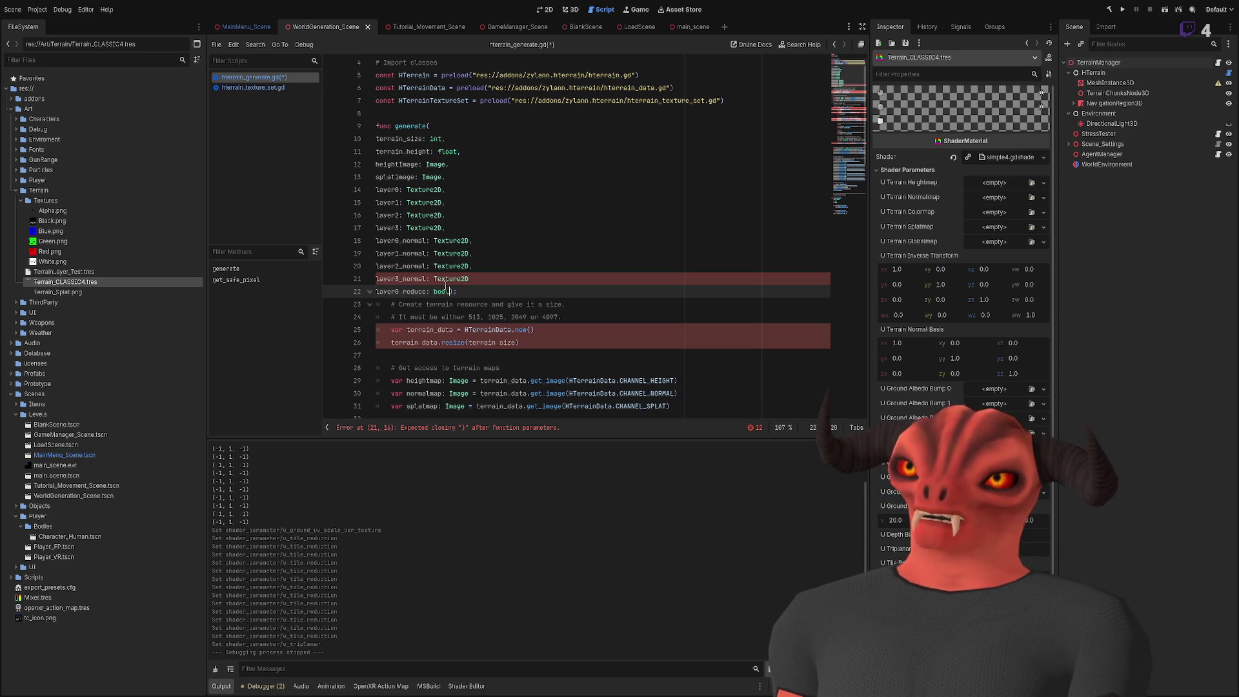
key("Up")
key("End")
type(",")
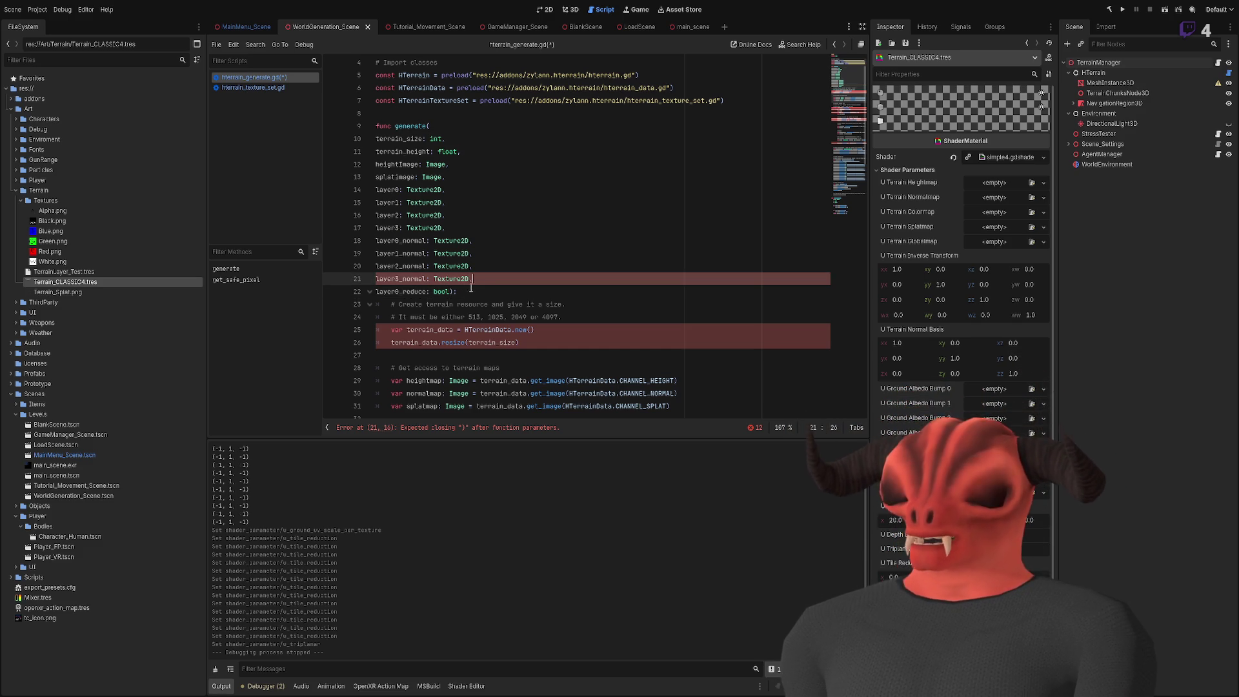
Step: Duplicate the reduce parameter as layer1_reduce, layer2_reduce and layer3_reduce, then save the script
left_click_drag(457, 293, 470, 280)
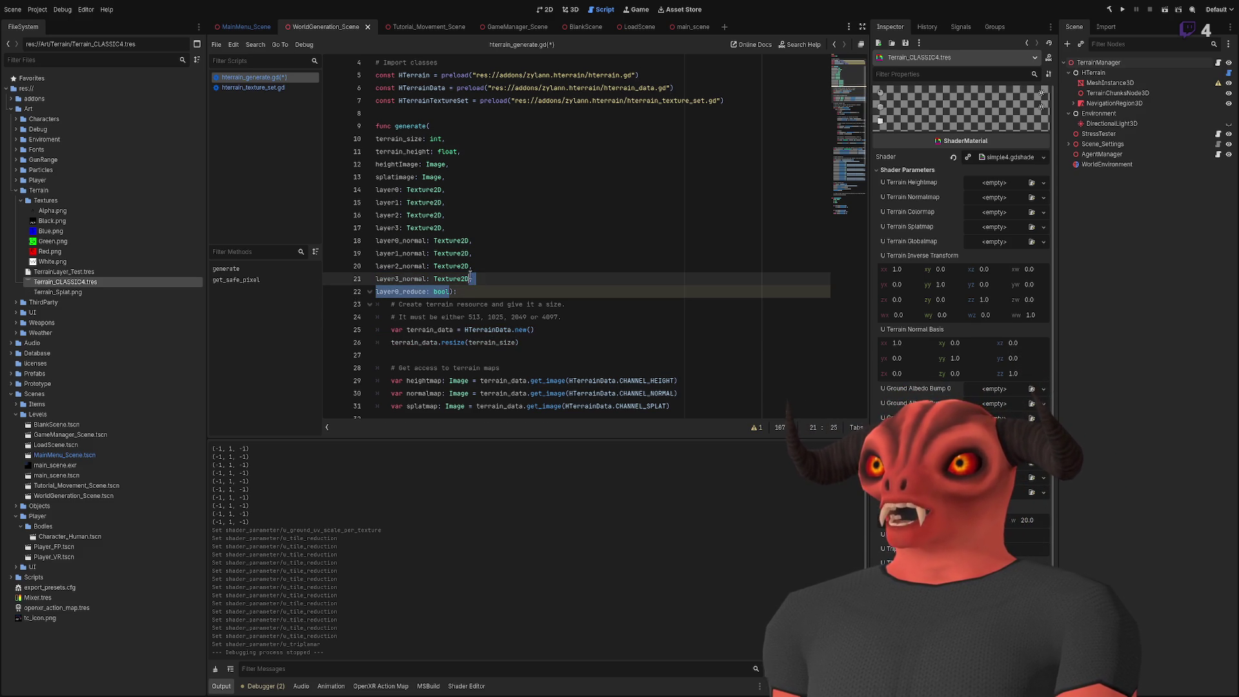
key("ctrl+c")
key("ctrl+v")
key("ctrl+v")
key("ctrl+v")
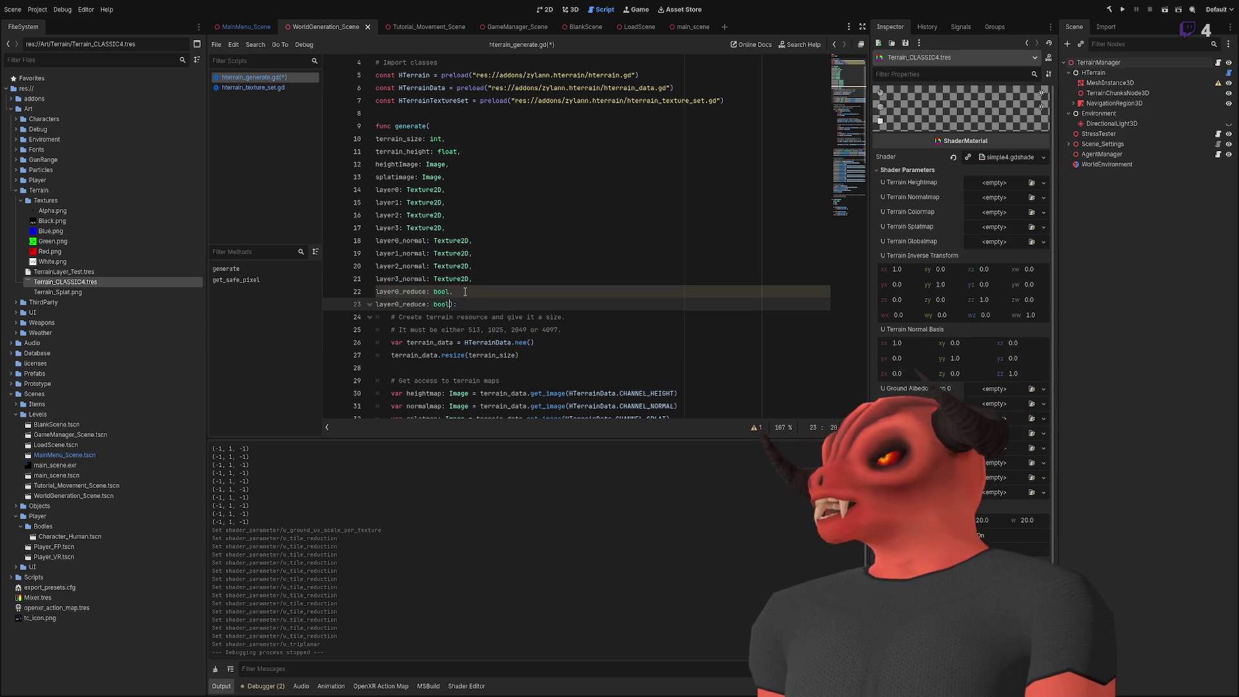
left_click(401, 304)
key("BackSpace")
type("1_reduce: bool,")
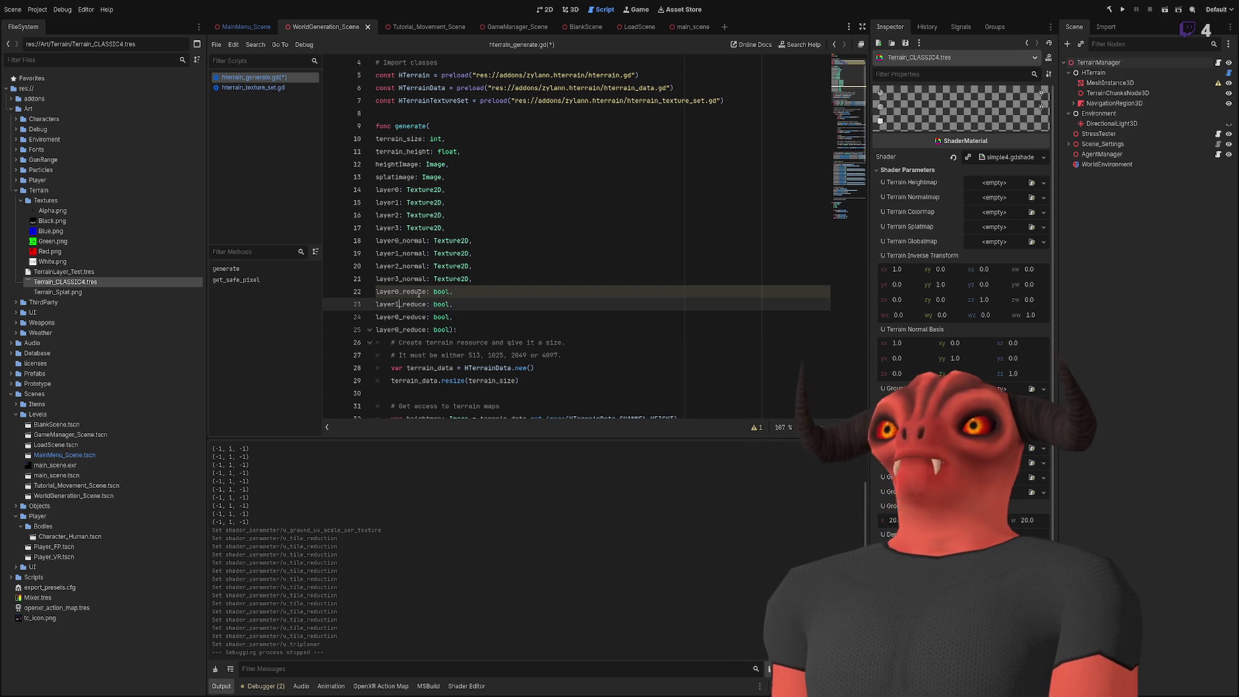
key("Down")
key("BackSpace")
type("2")
key("Down")
key("BackSpace")
type("3")
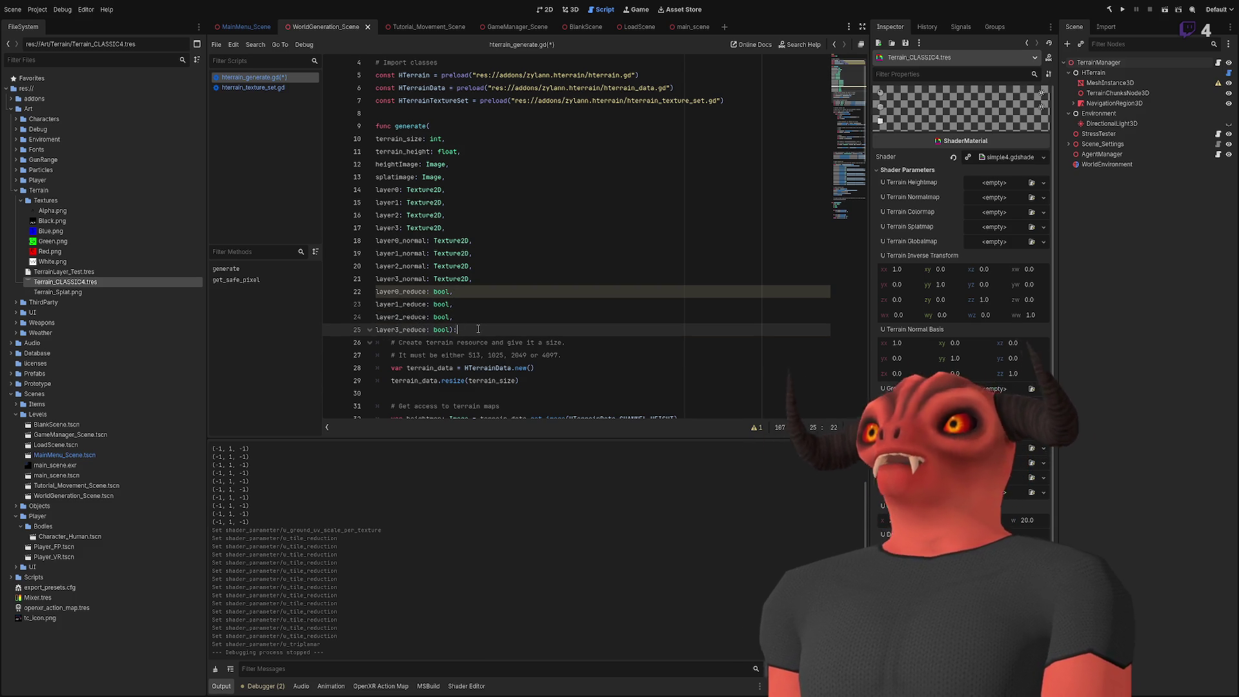
key("ctrl+s")
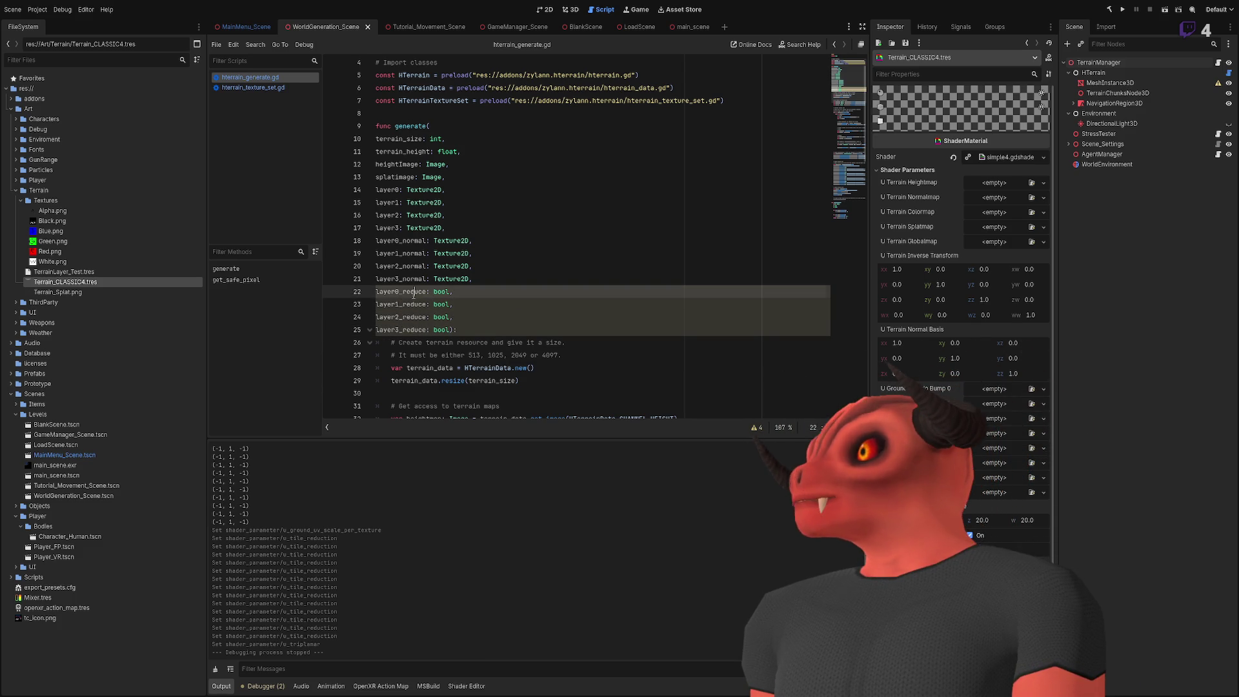
Step: Start a new line with texture_set after the layer 3 texture assignments
scroll(510, 279, "down", 15)
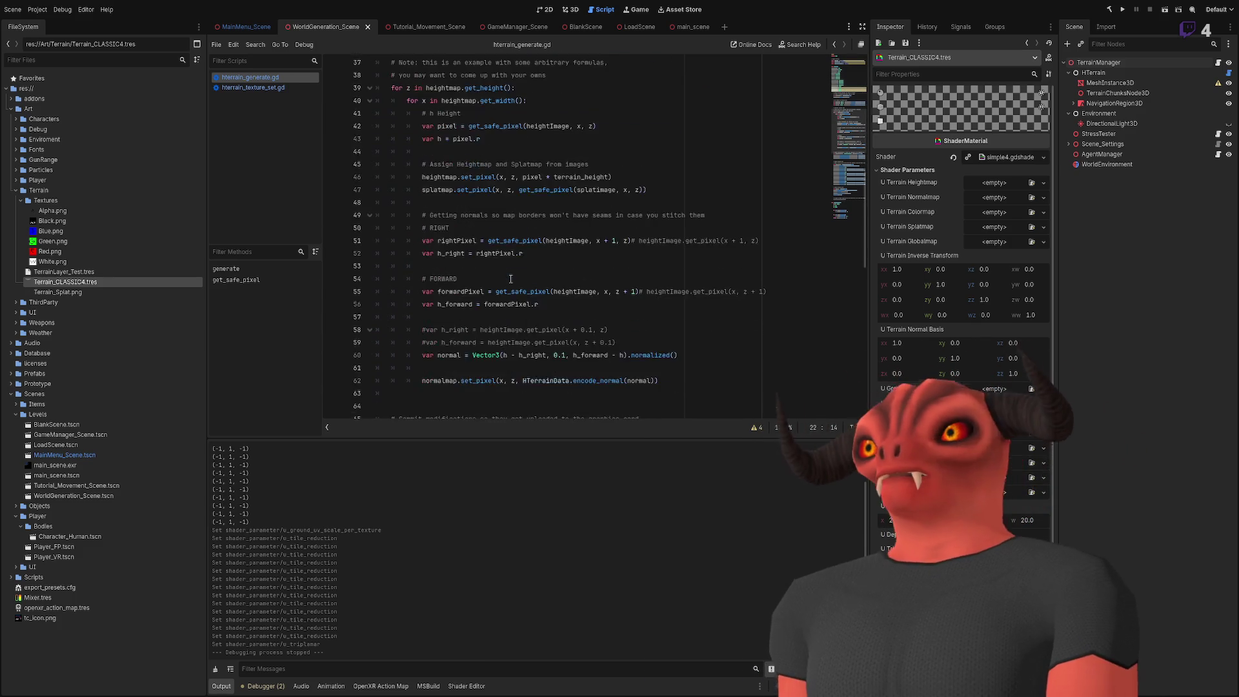
scroll(511, 278, "down", 5)
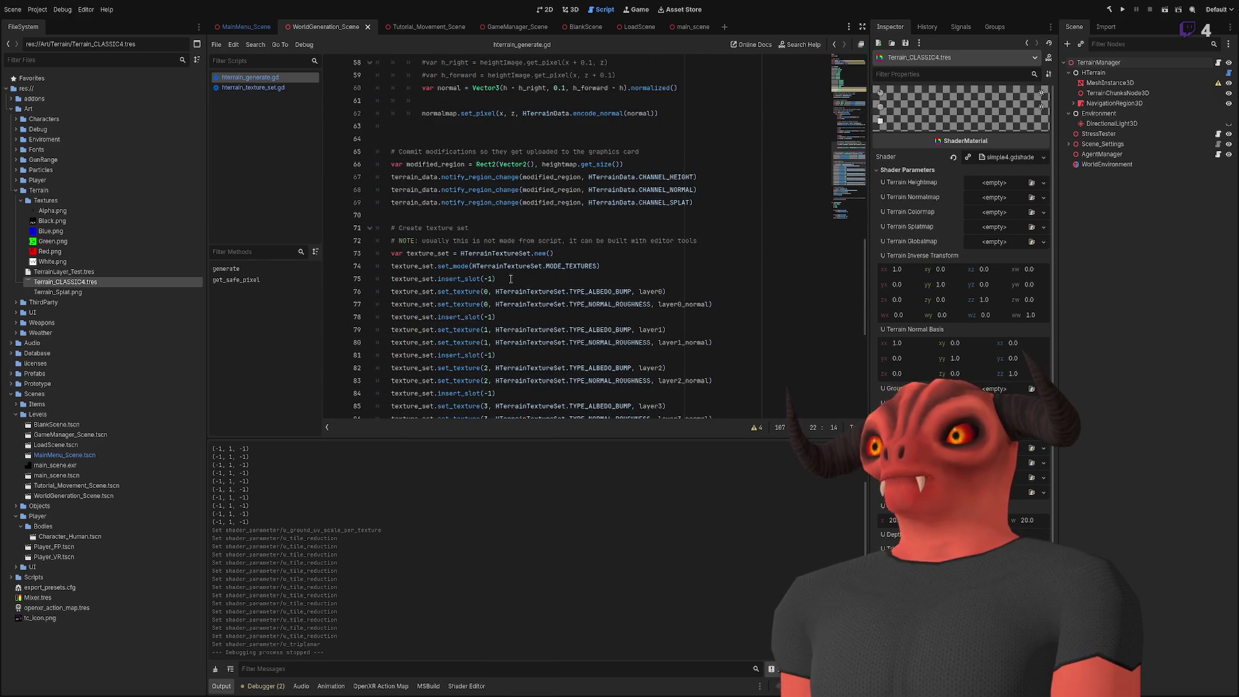
scroll(510, 279, "down", 2)
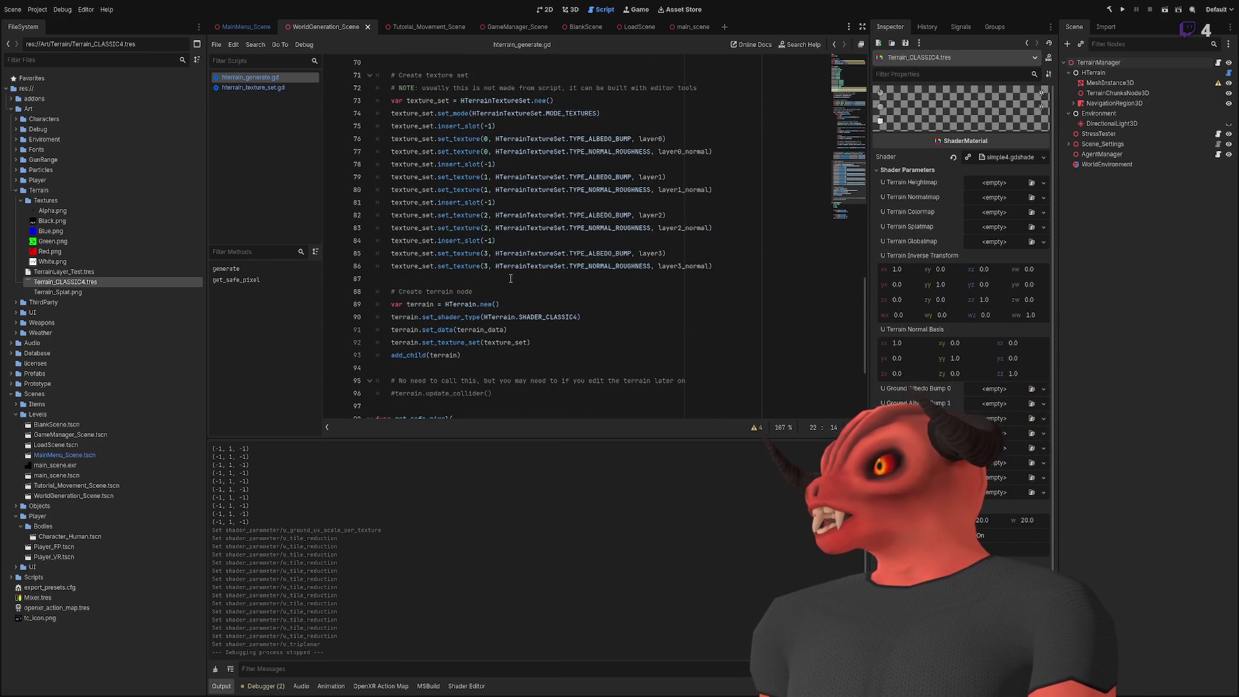
left_click(510, 279)
key("Return")
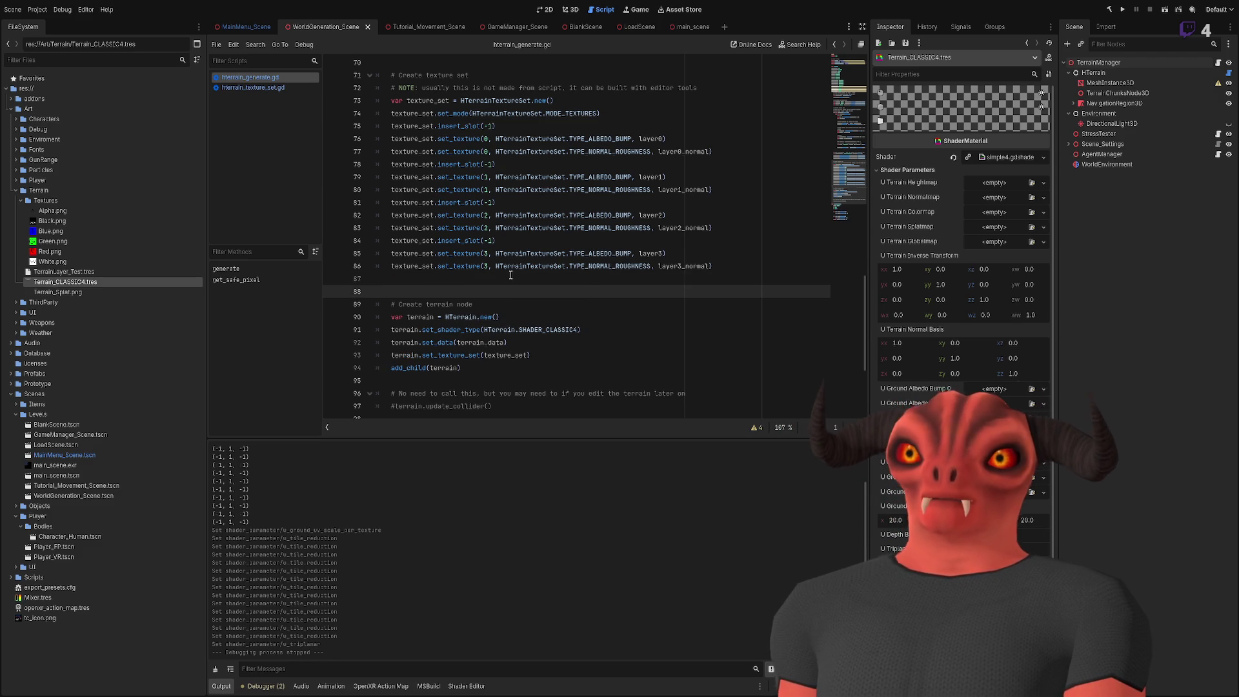
type("textu")
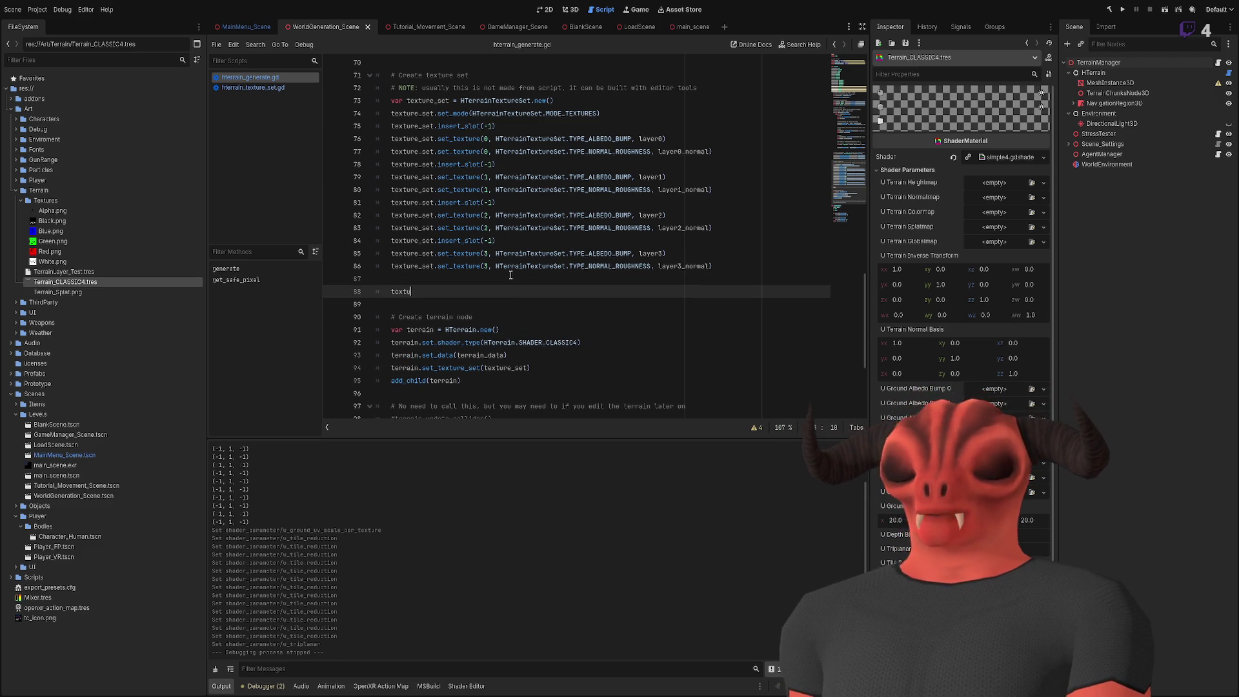
key("Return")
key("Return")
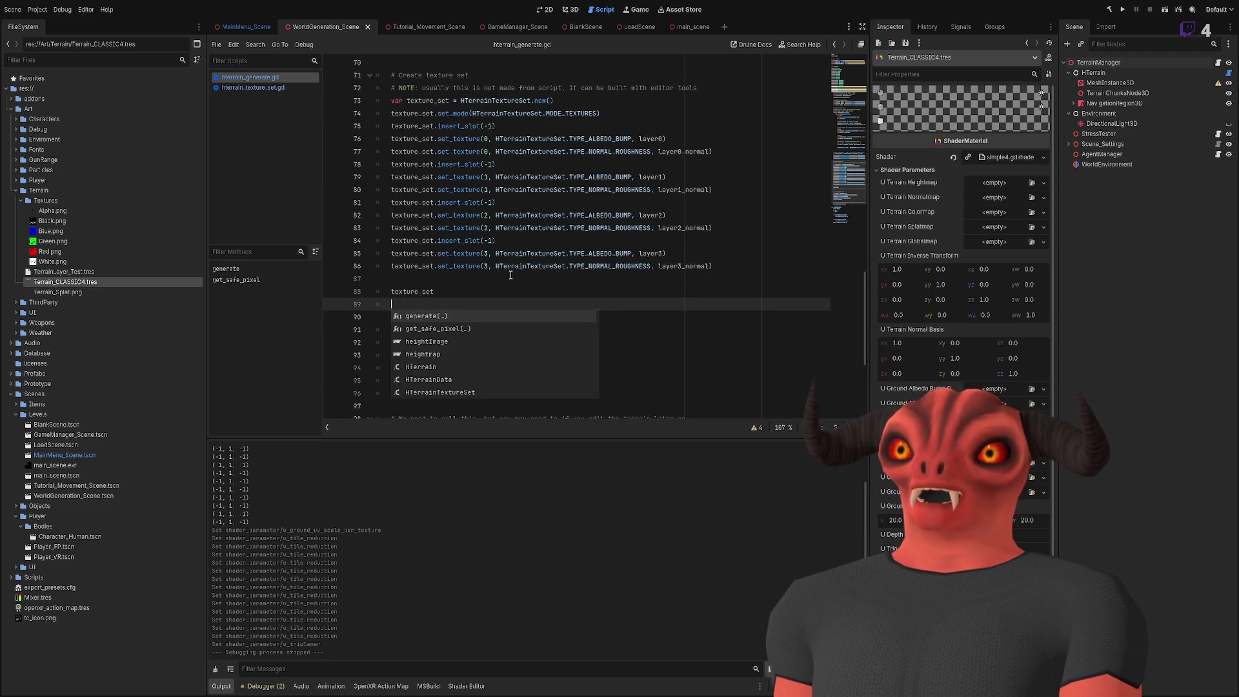
key("BackSpace")
Step: Try several texture_set members, settling on texture_set.set_
type(".")
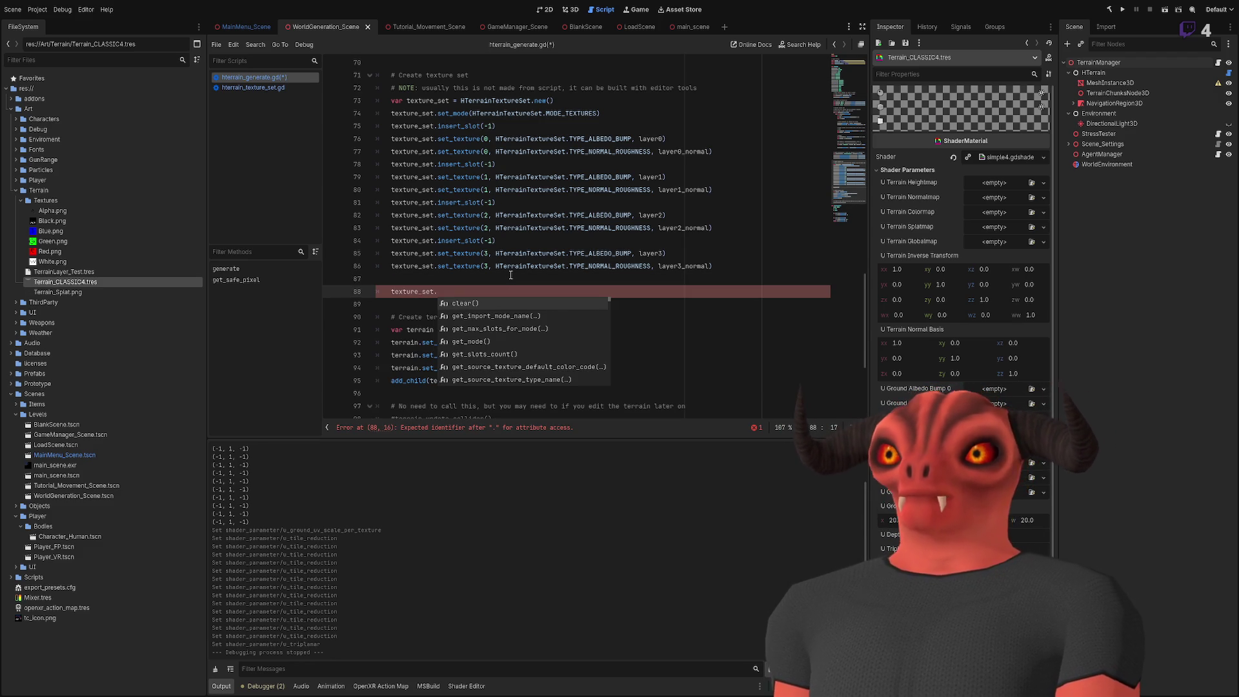
type("tilin")
key("BackSpace")
key("BackSpace")
key("BackSpace")
type("s")
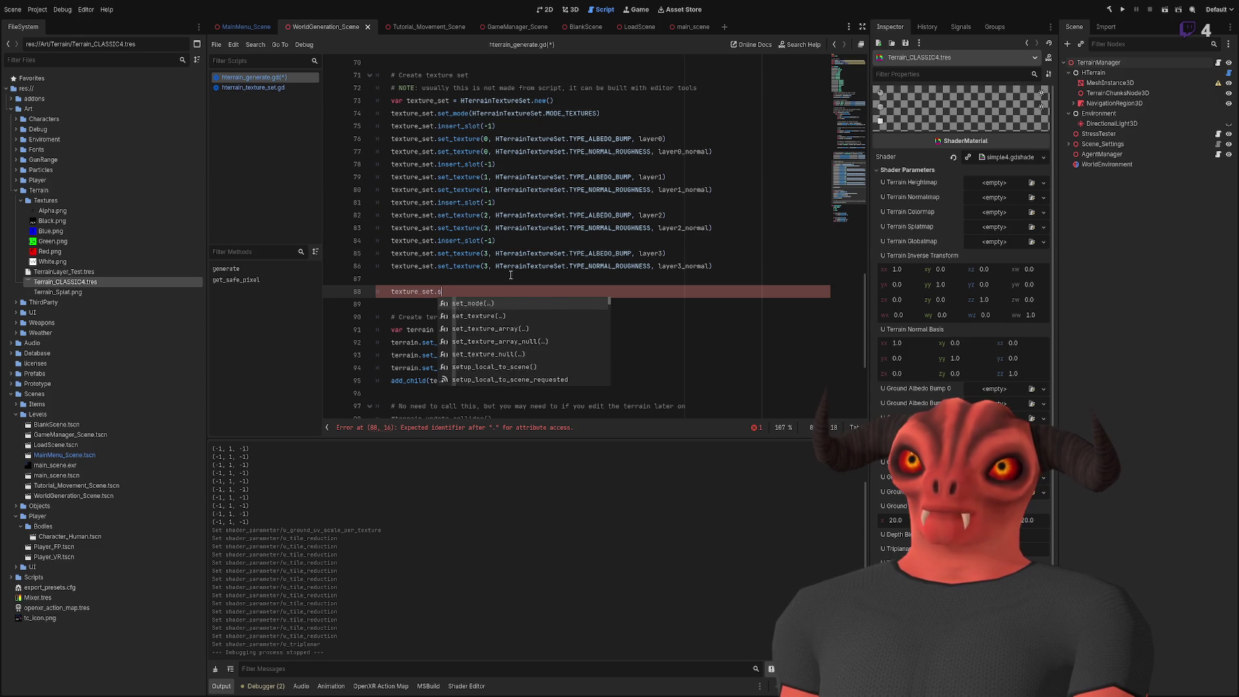
key("BackSpace")
type("ma")
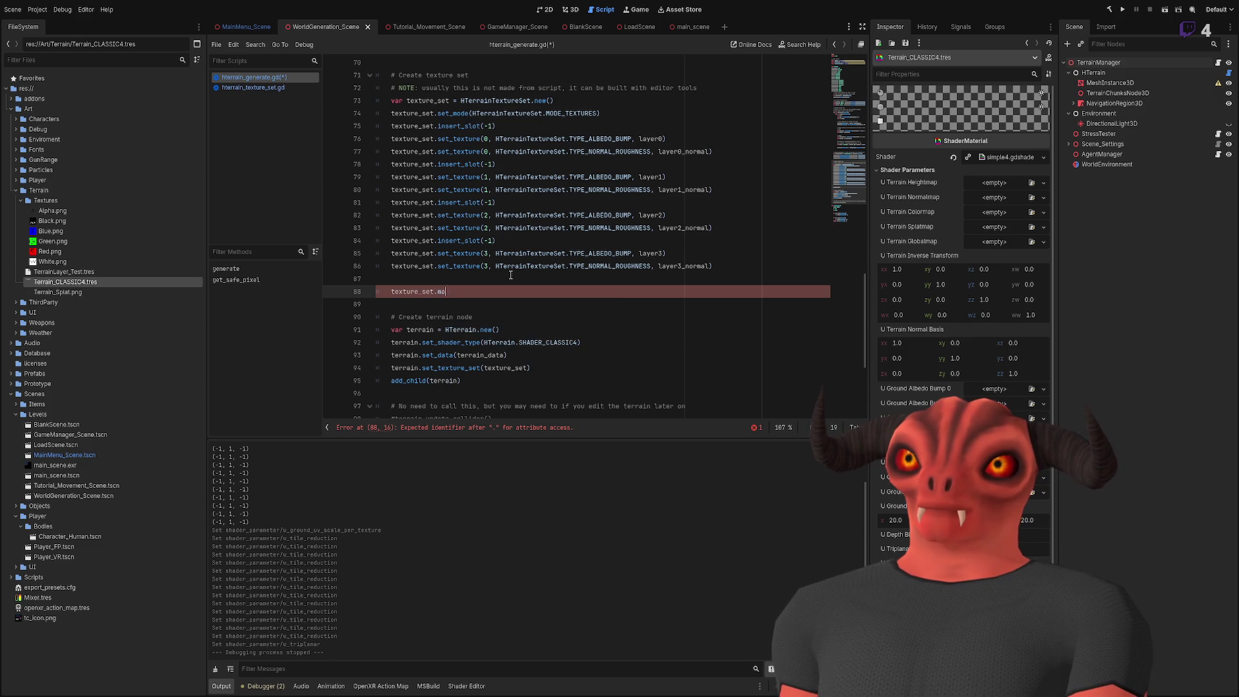
key("BackSpace")
key("BackSpace")
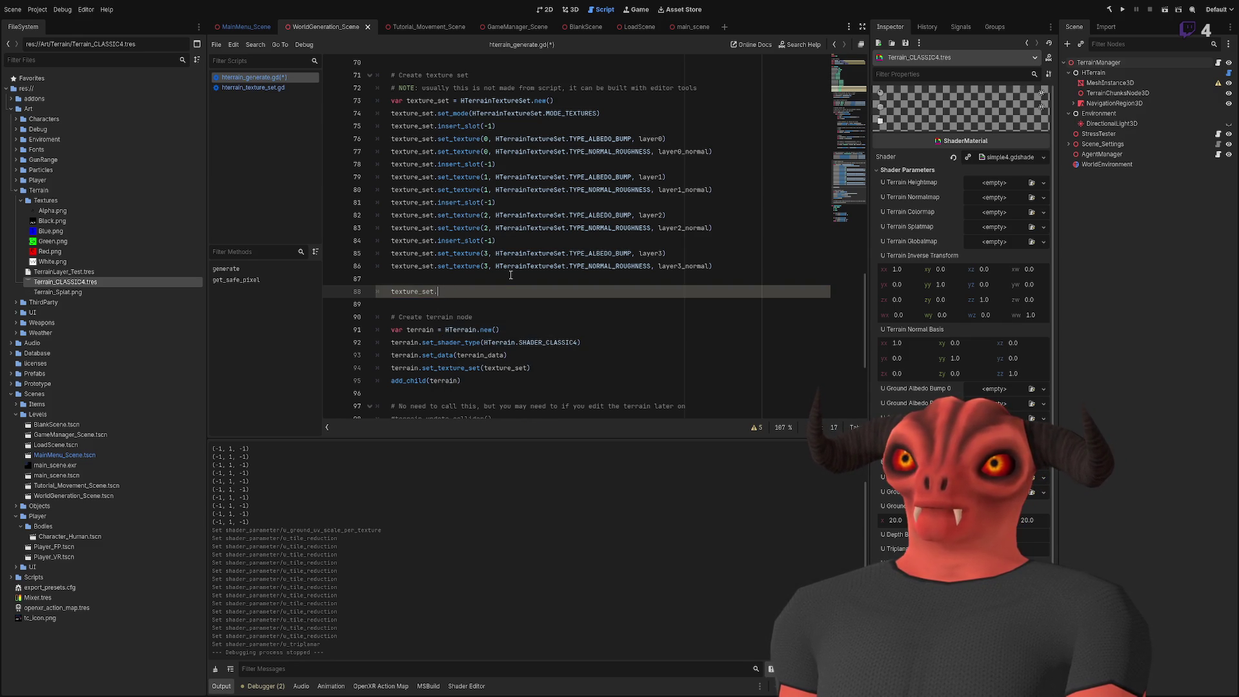
type("m")
key("BackSpace")
type("set_")
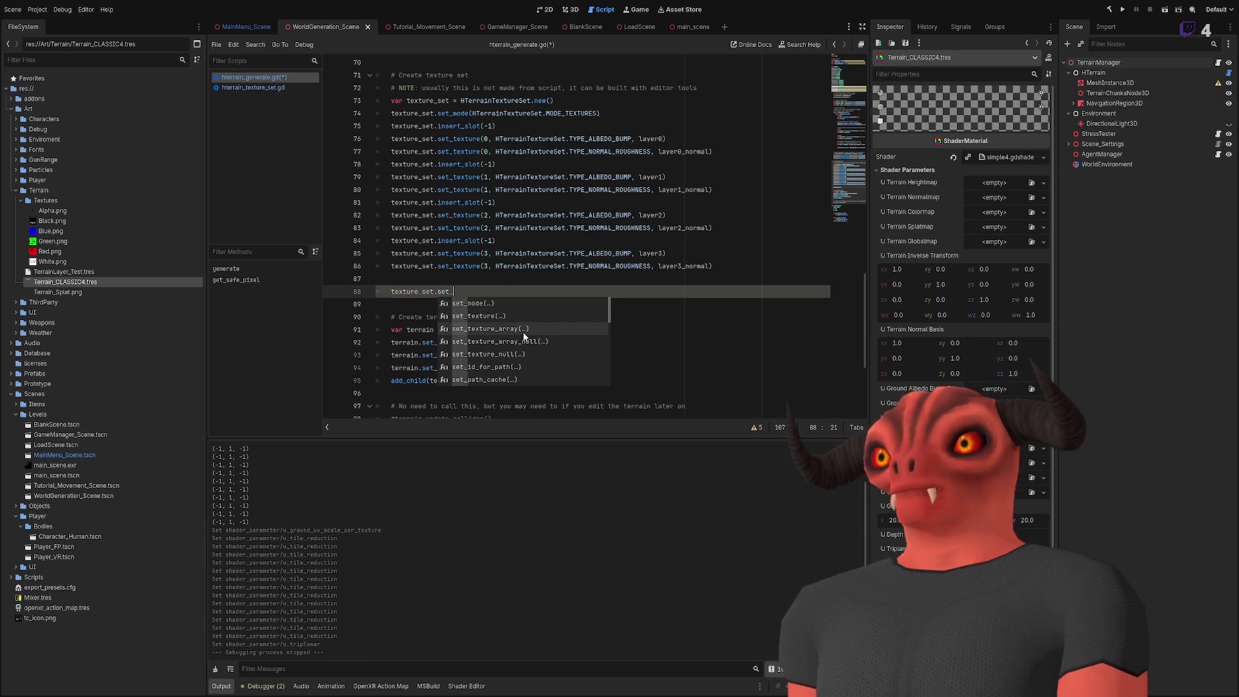
Step: Scroll through the autocomplete list to review the texture set's set_ methods
scroll(533, 342, "down", 3)
scroll(535, 353, "down", 6)
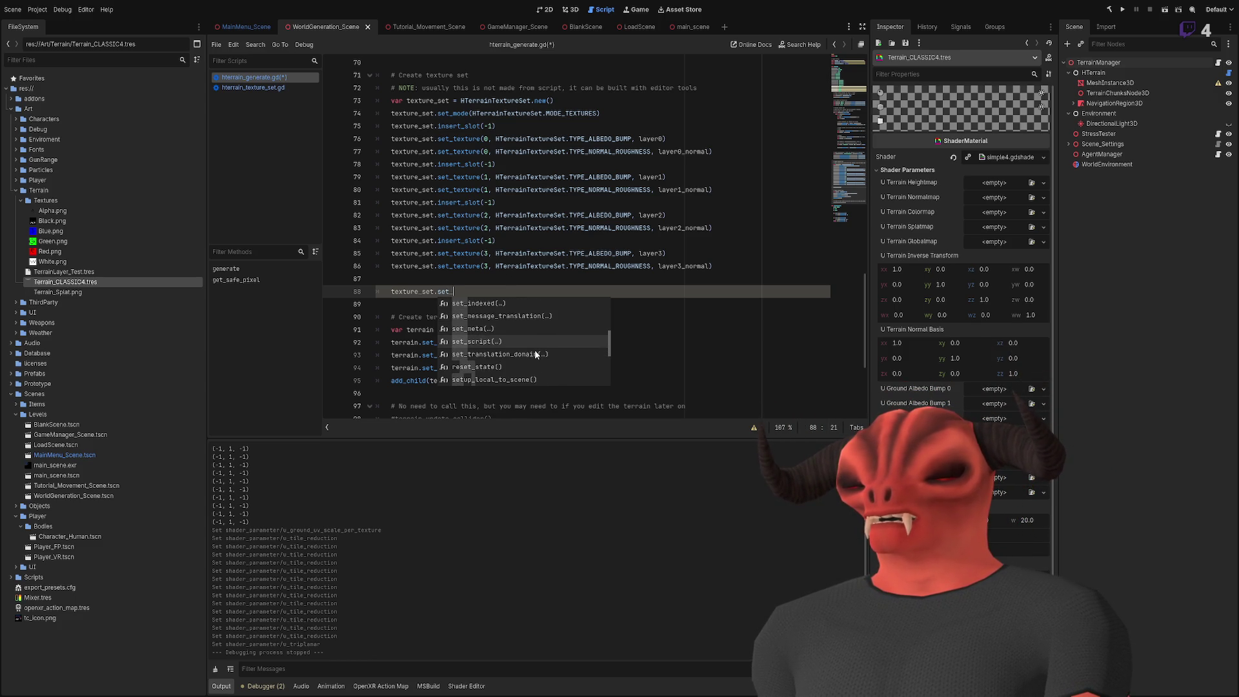
scroll(534, 352, "down", 6)
scroll(535, 353, "up", 2)
scroll(535, 353, "down", 3)
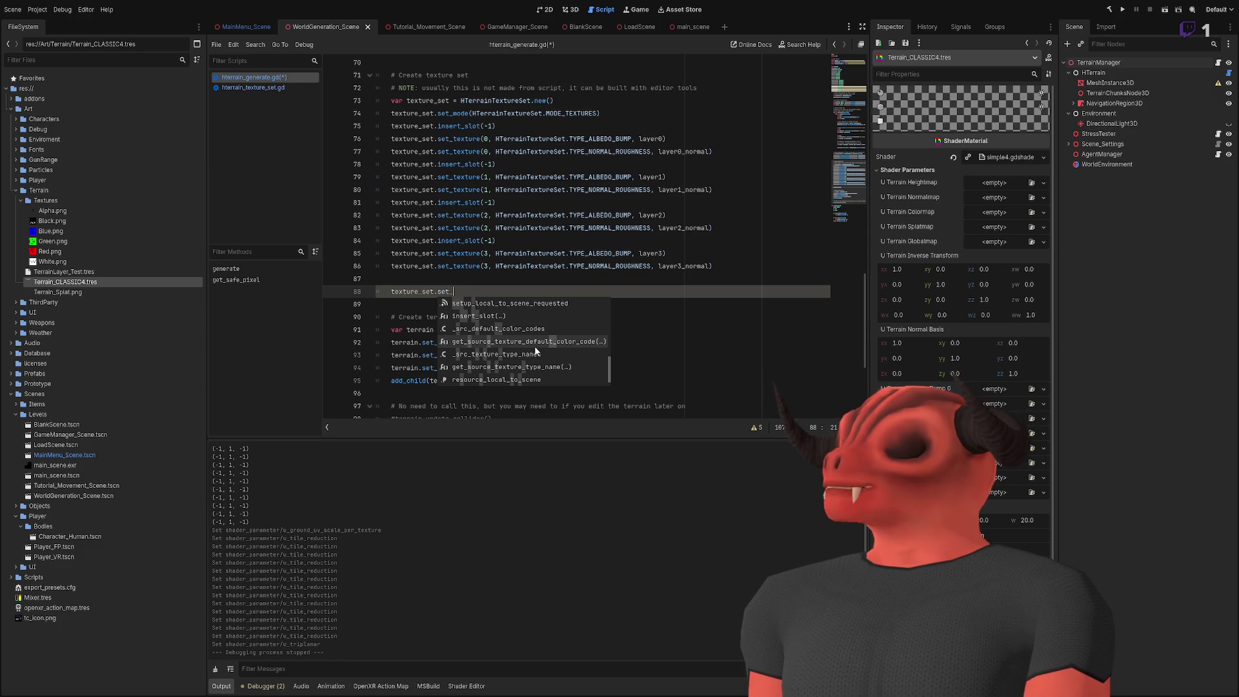
Step: Begin a terrain_data.get_image line on line 35 below the splatmap line
left_click(467, 164)
scroll(467, 229, "up", 6)
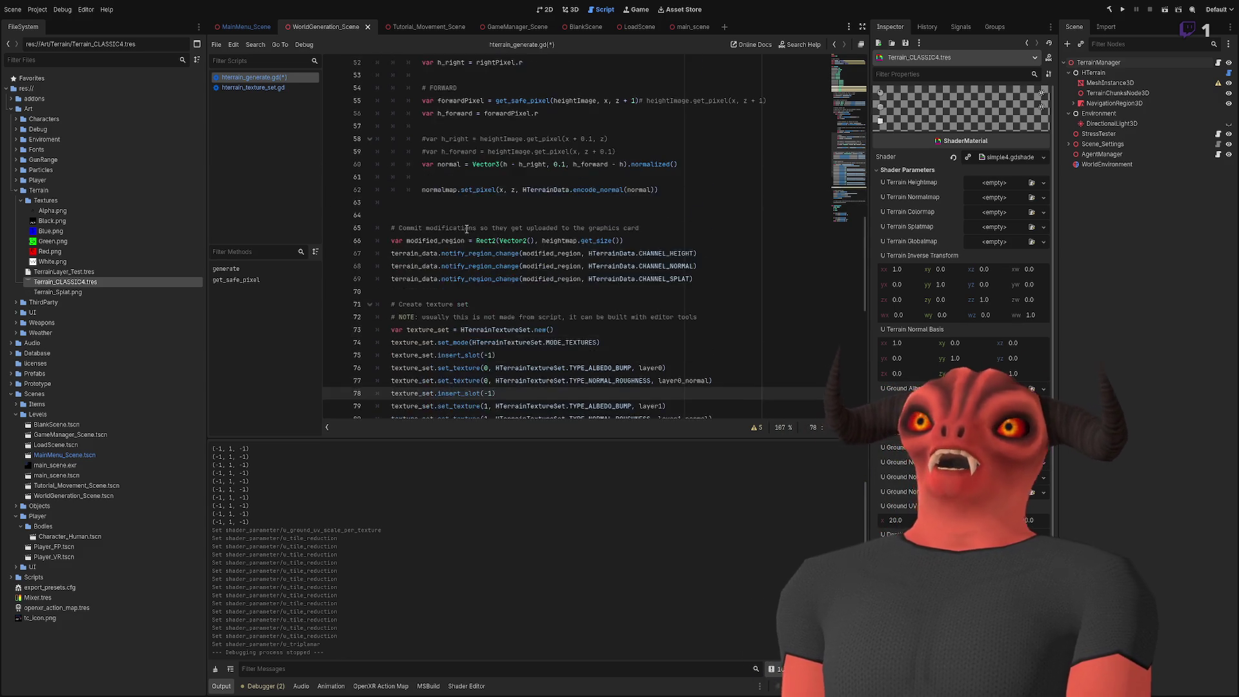
scroll(467, 228, "down", 3)
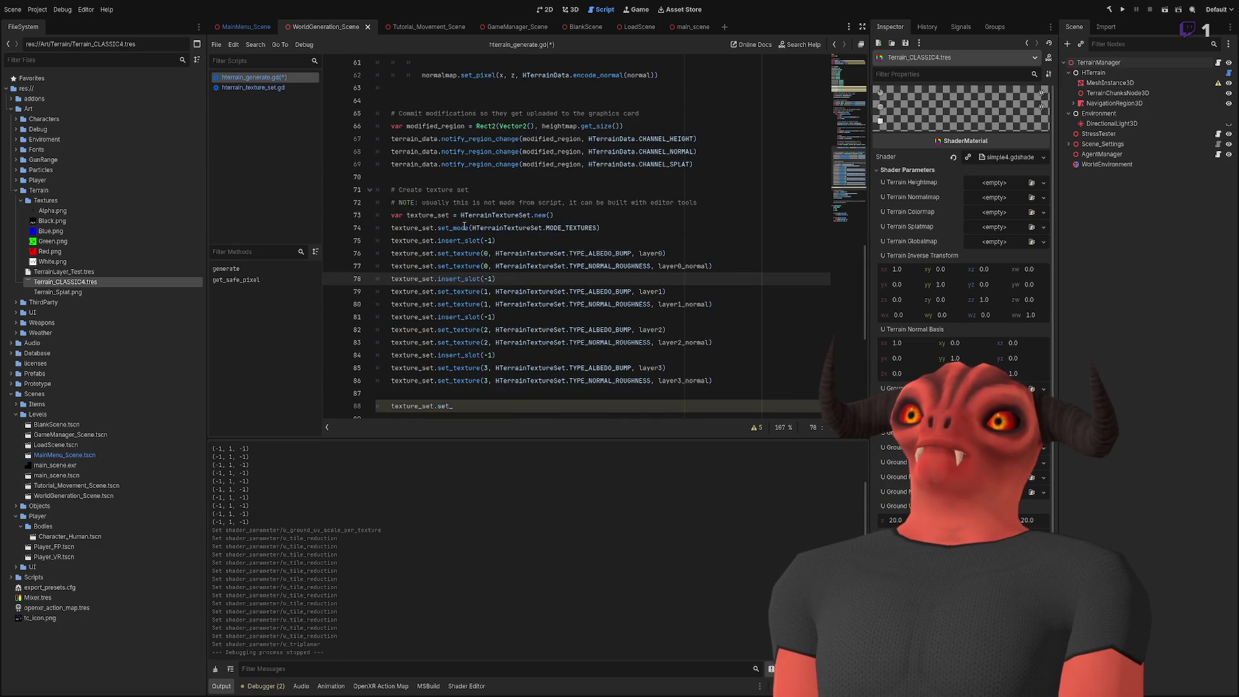
scroll(467, 215, "up", 13)
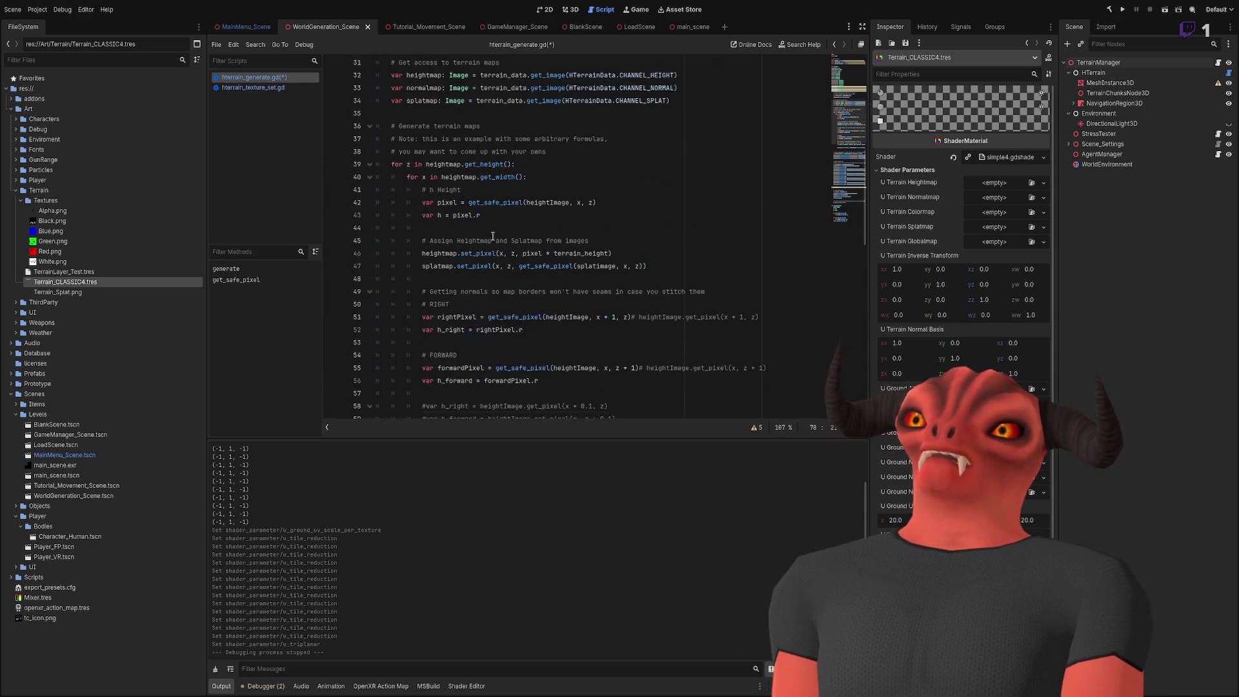
left_click(693, 214)
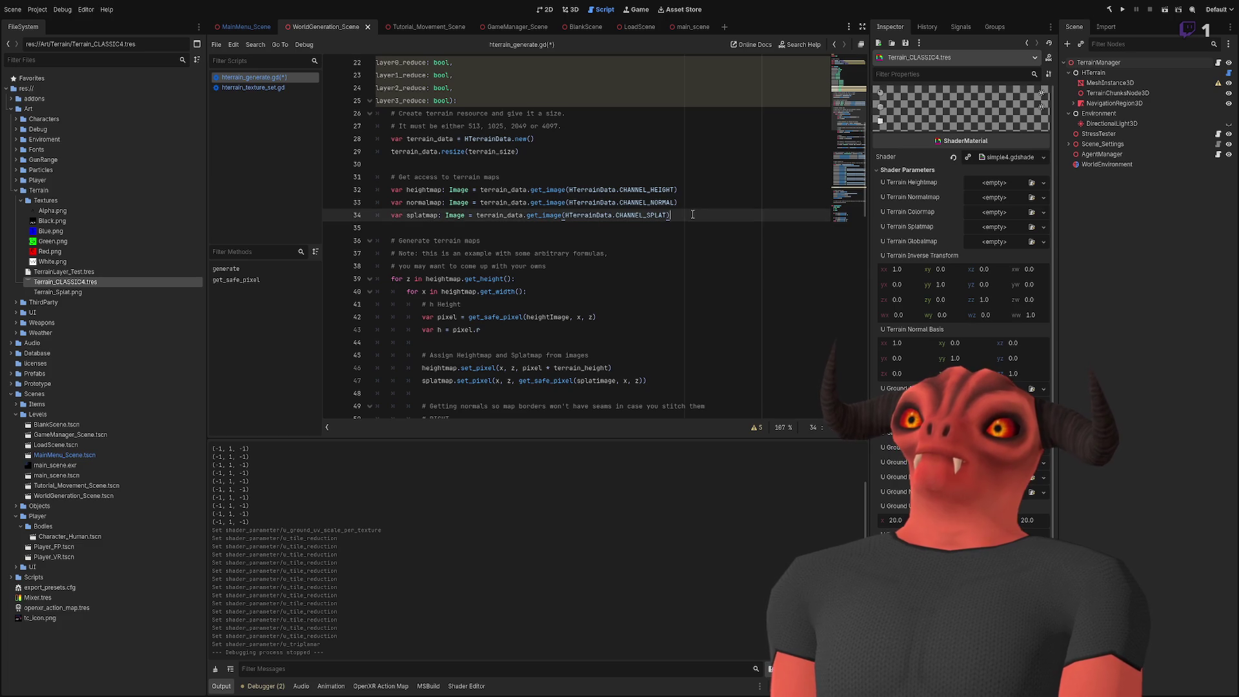
left_click(577, 233)
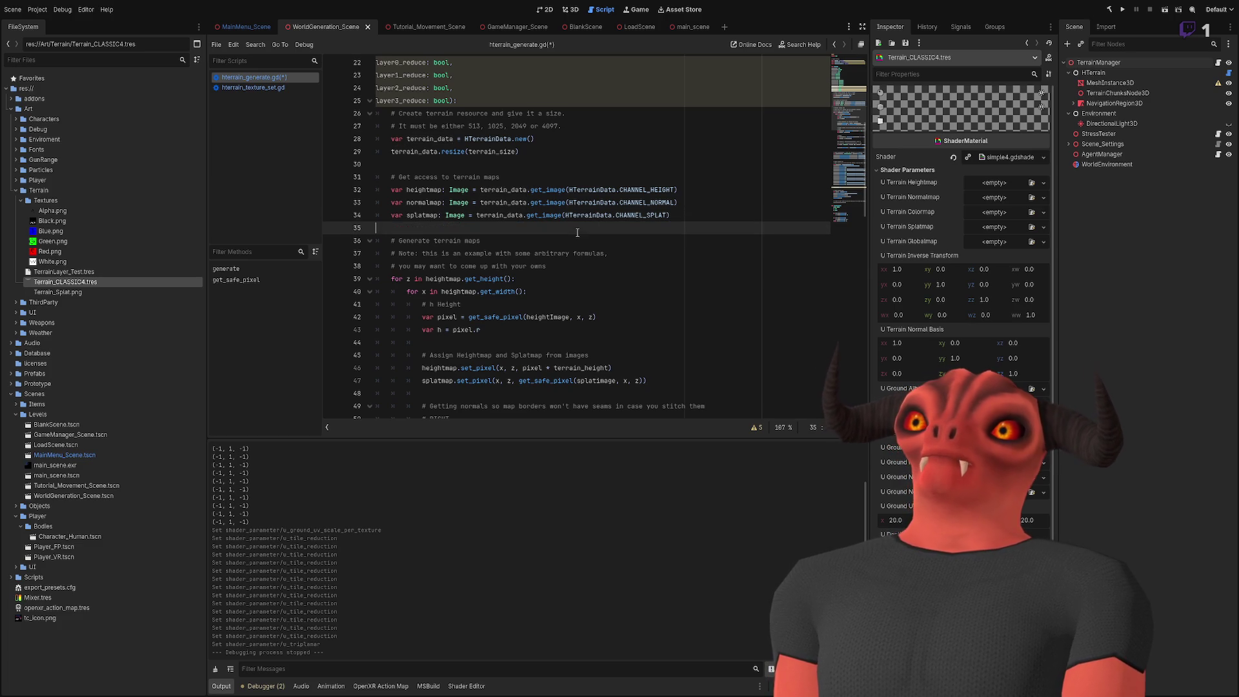
type("terrain_data")
key("Home")
key("Tab")
key("End")
type(".")
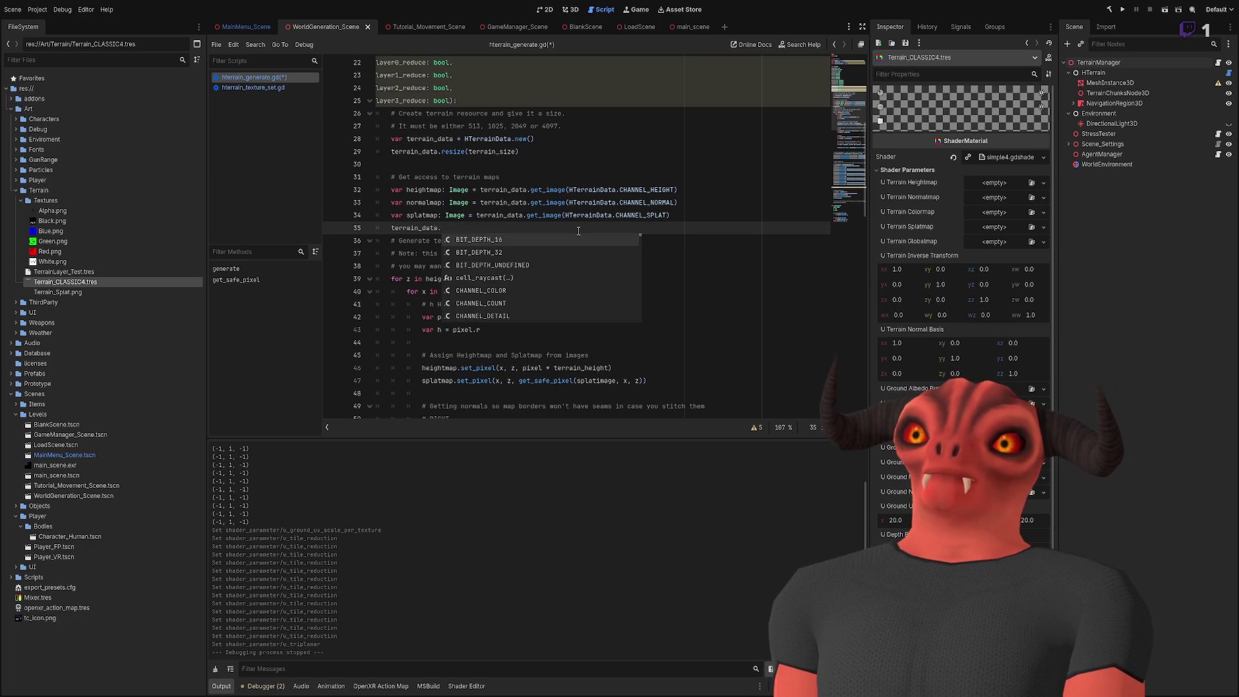
type("getimage")
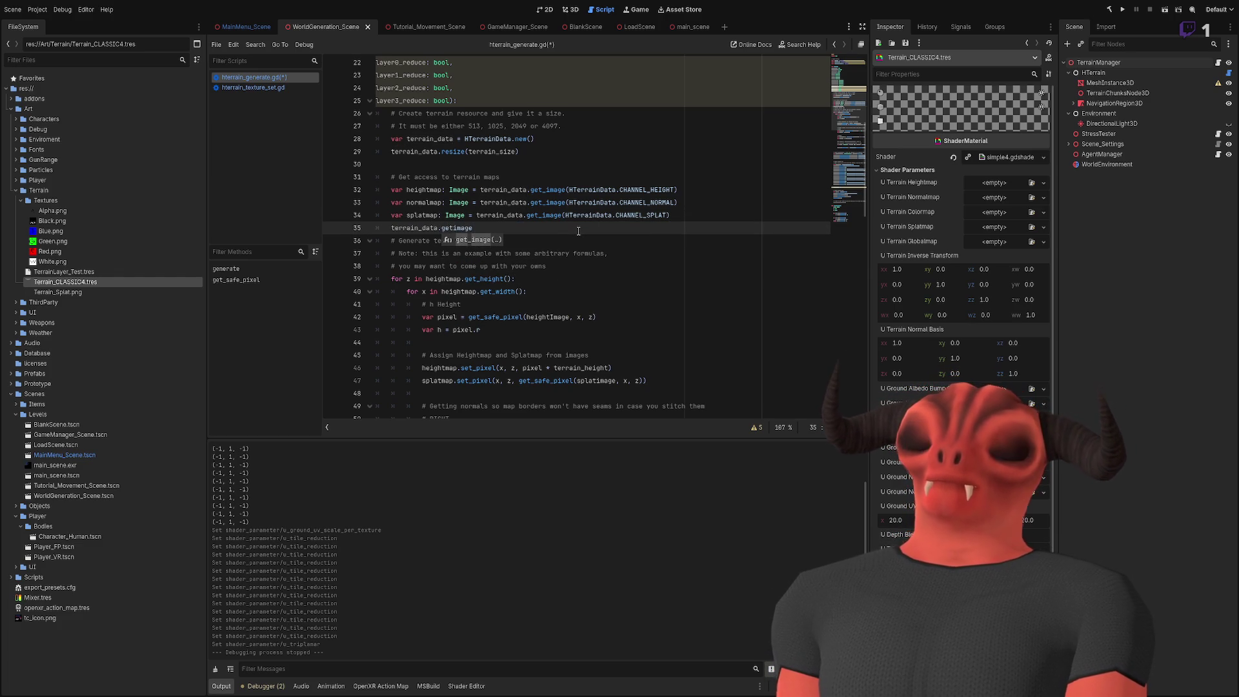
key("Return")
Step: Browse the HTerrainData channel suggestions, then delete the unfinished get_image line
type("HTerrain")
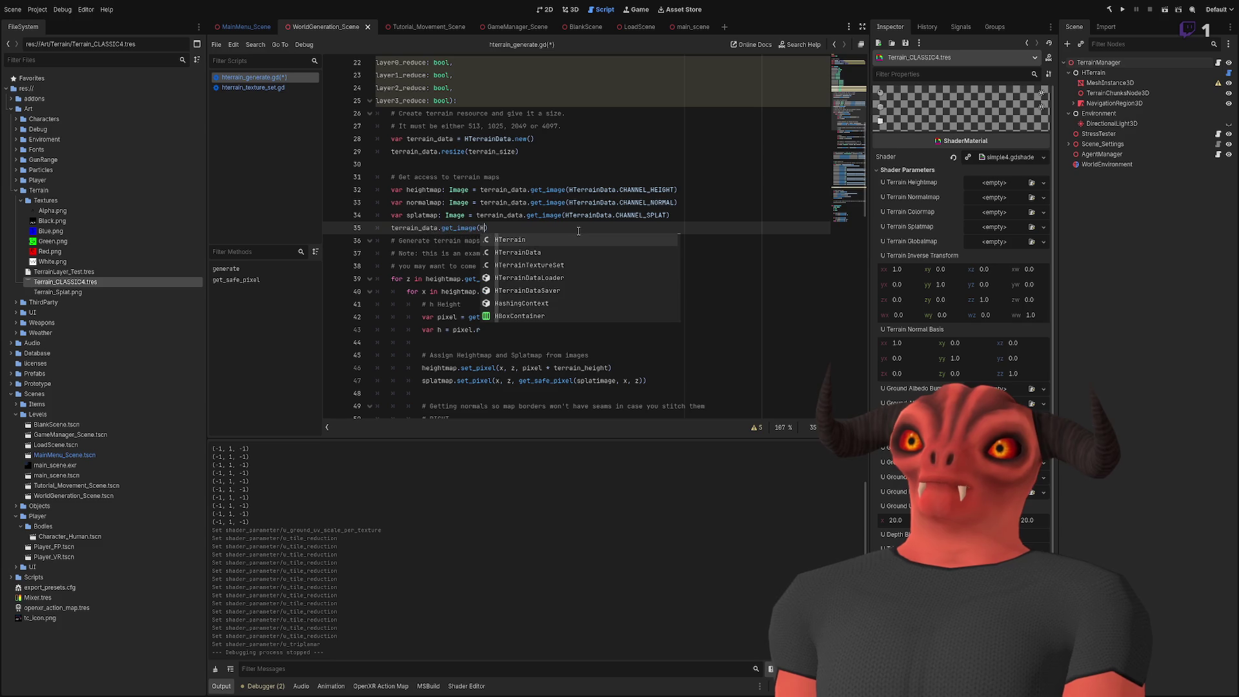
key("Return")
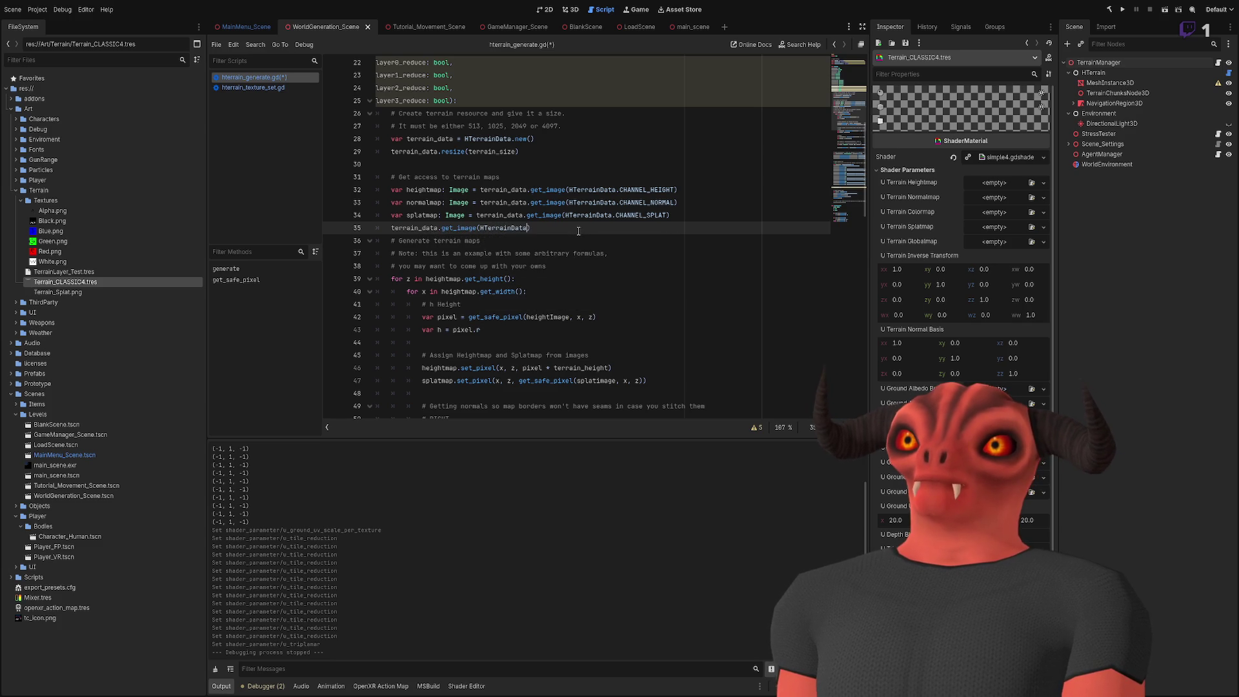
type(".chh")
key("Down")
key("Down")
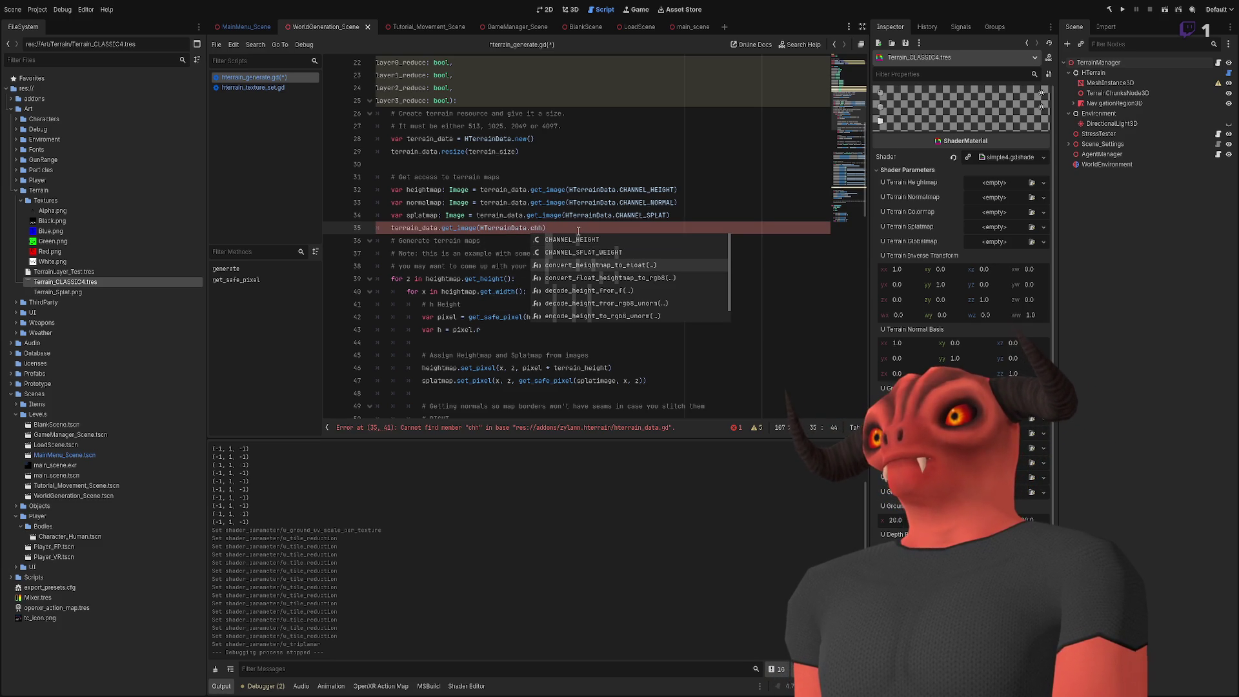
key("Down")
key("Down")
key("Down")
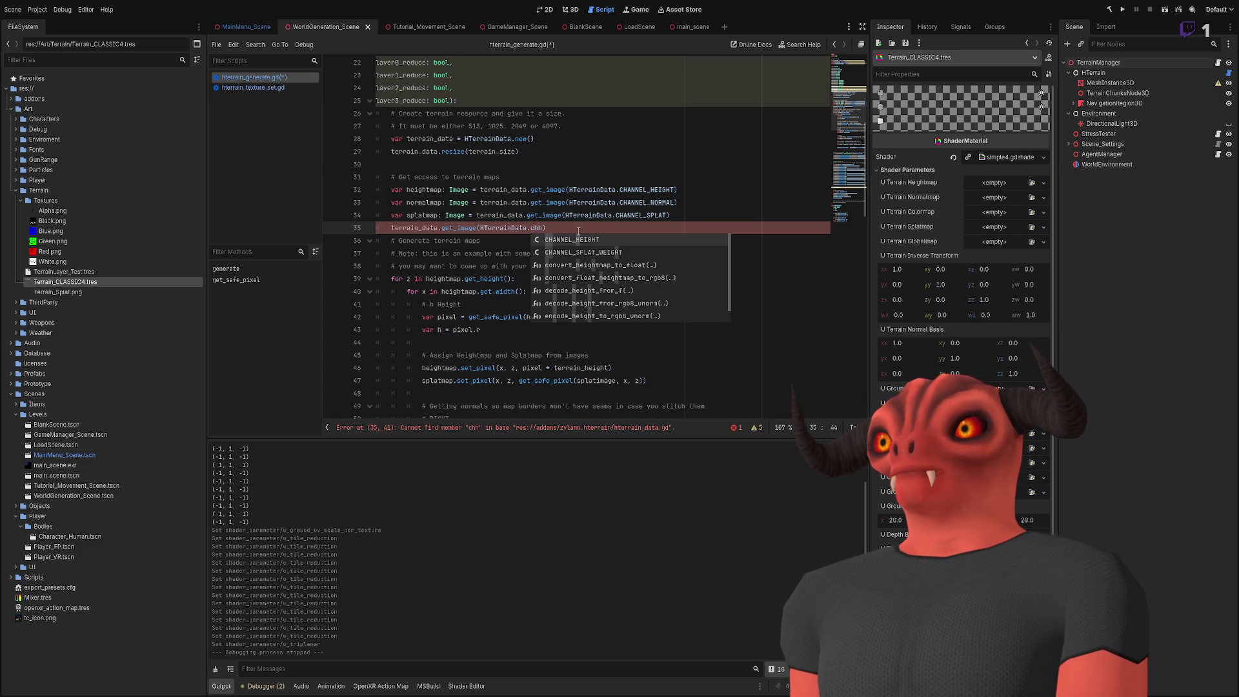
key("Escape")
key("ctrl+BackSpace")
key("ctrl+BackSpace")
key("ctrl+BackSpace")
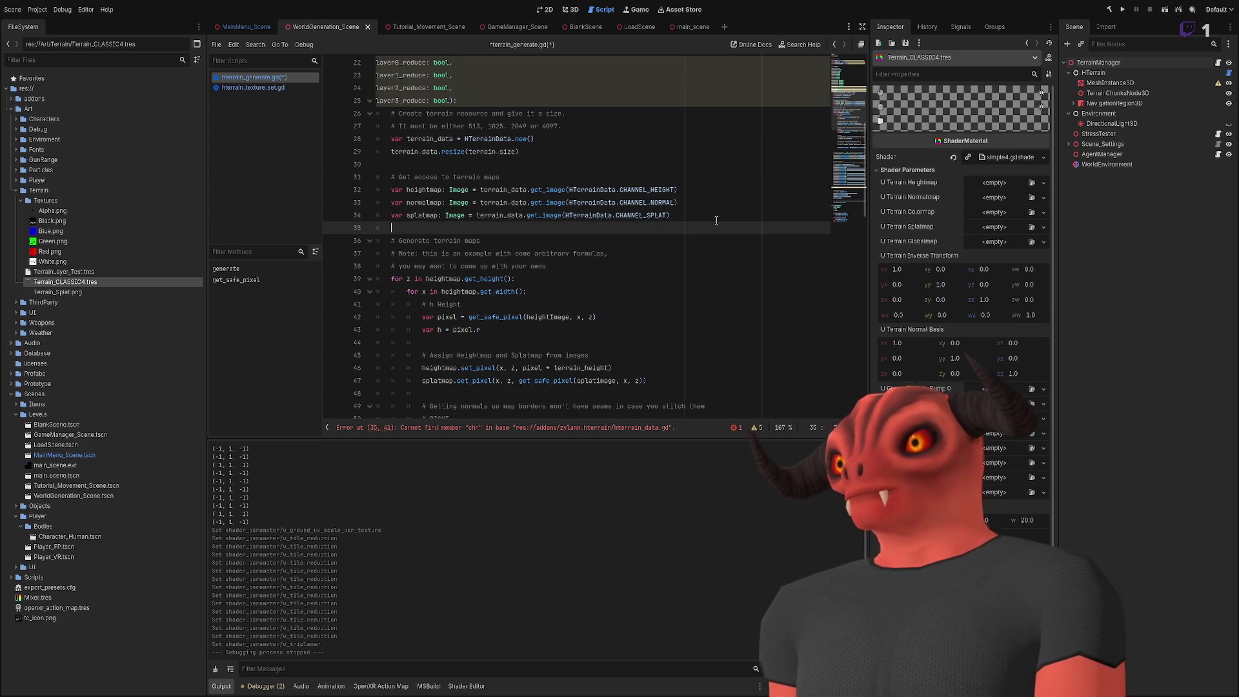
Step: Jump from the texture_set line to the set_texture definition in hterrain_texture_set.gd
scroll(716, 220, "down", 10)
left_click(639, 289)
scroll(632, 226, "down", 2)
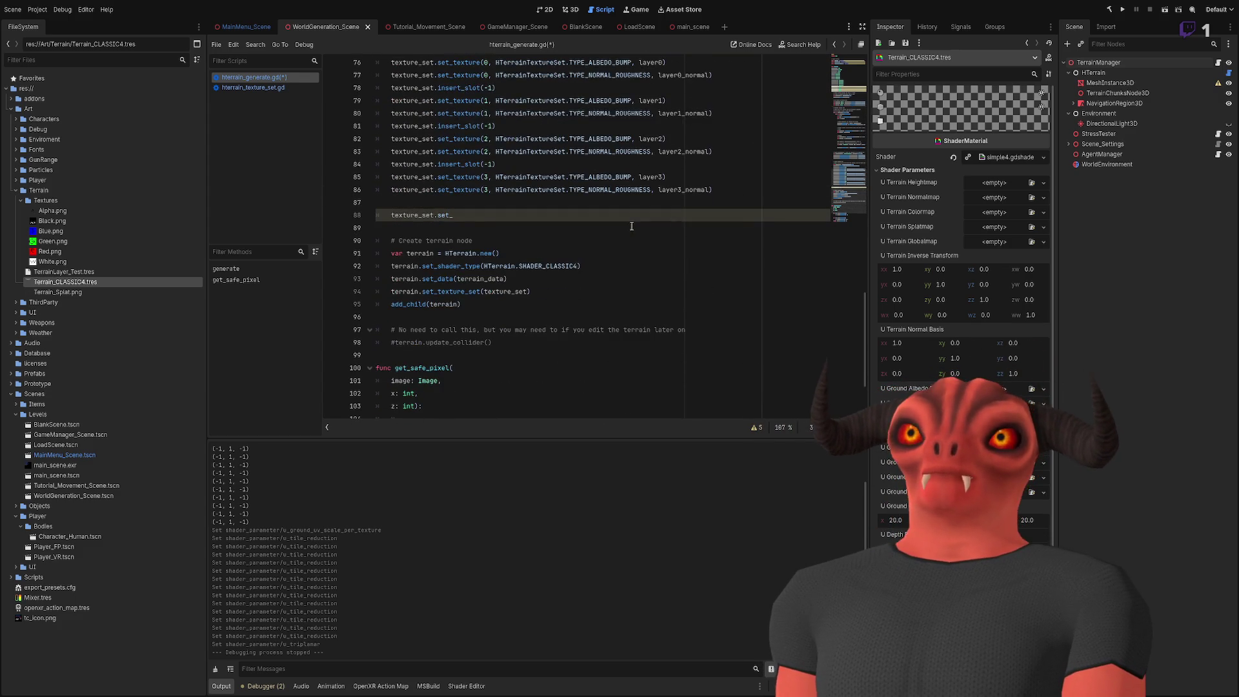
scroll(505, 221, "up", 3)
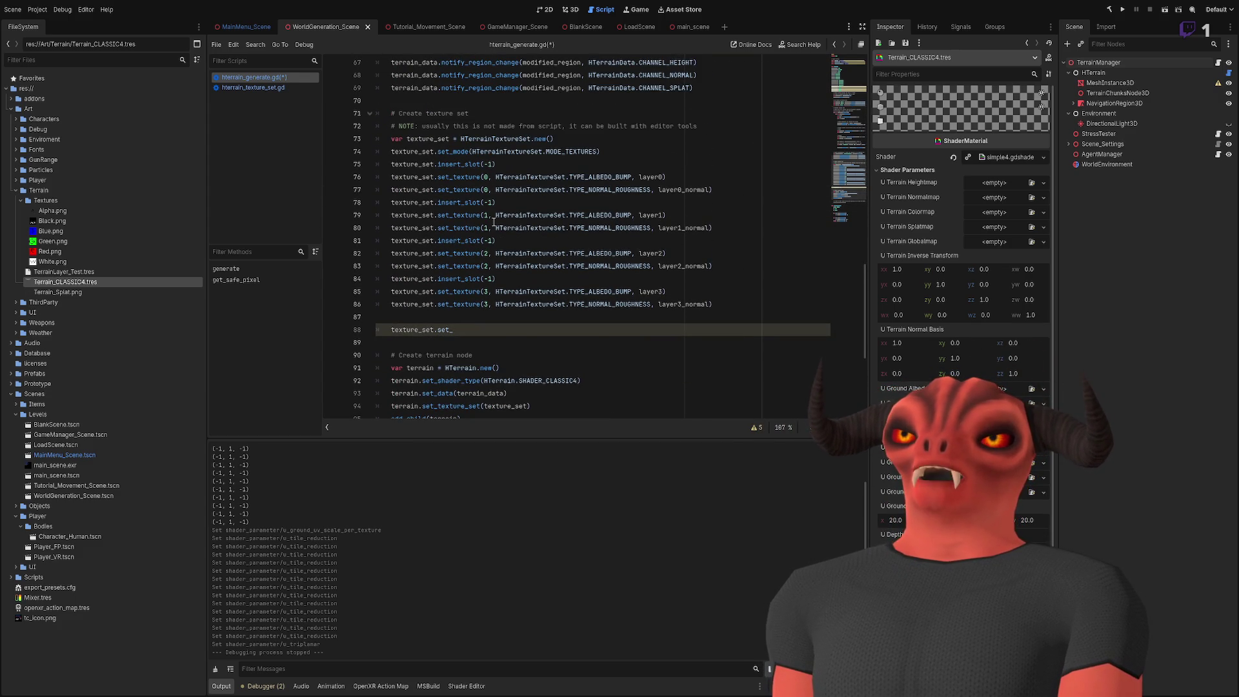
left_click(470, 179, "ctrl")
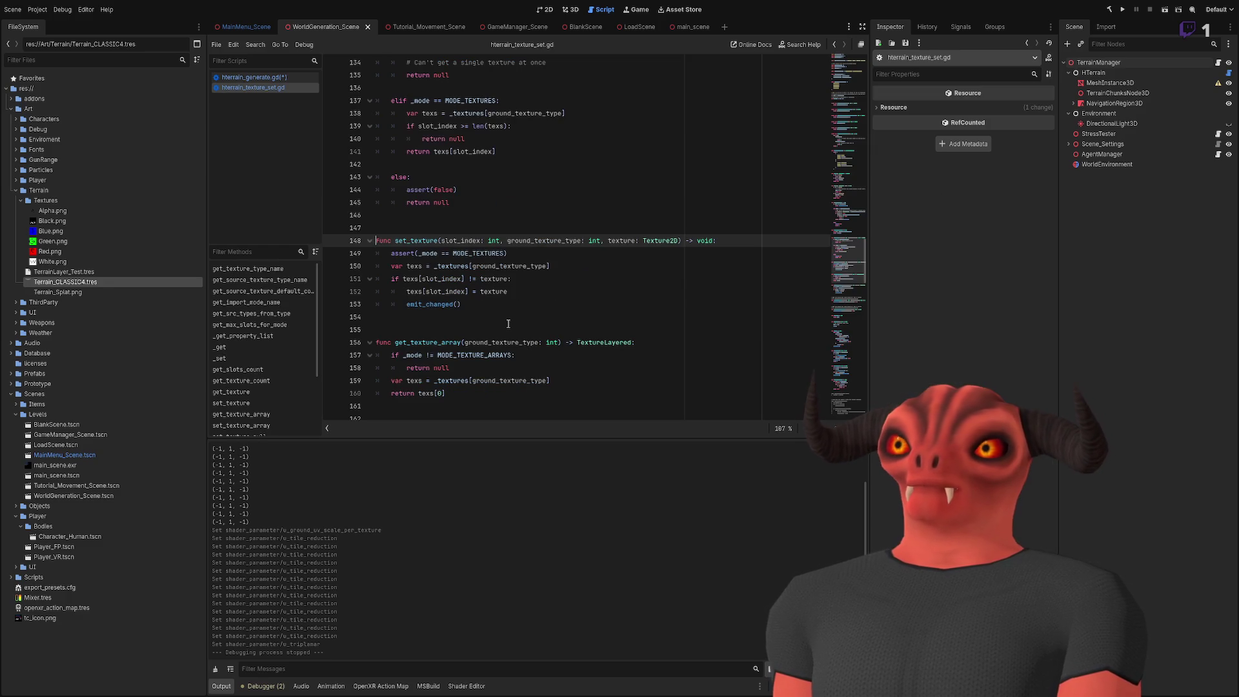
left_click(411, 280)
left_click(379, 266)
scroll(484, 271, "down", 1)
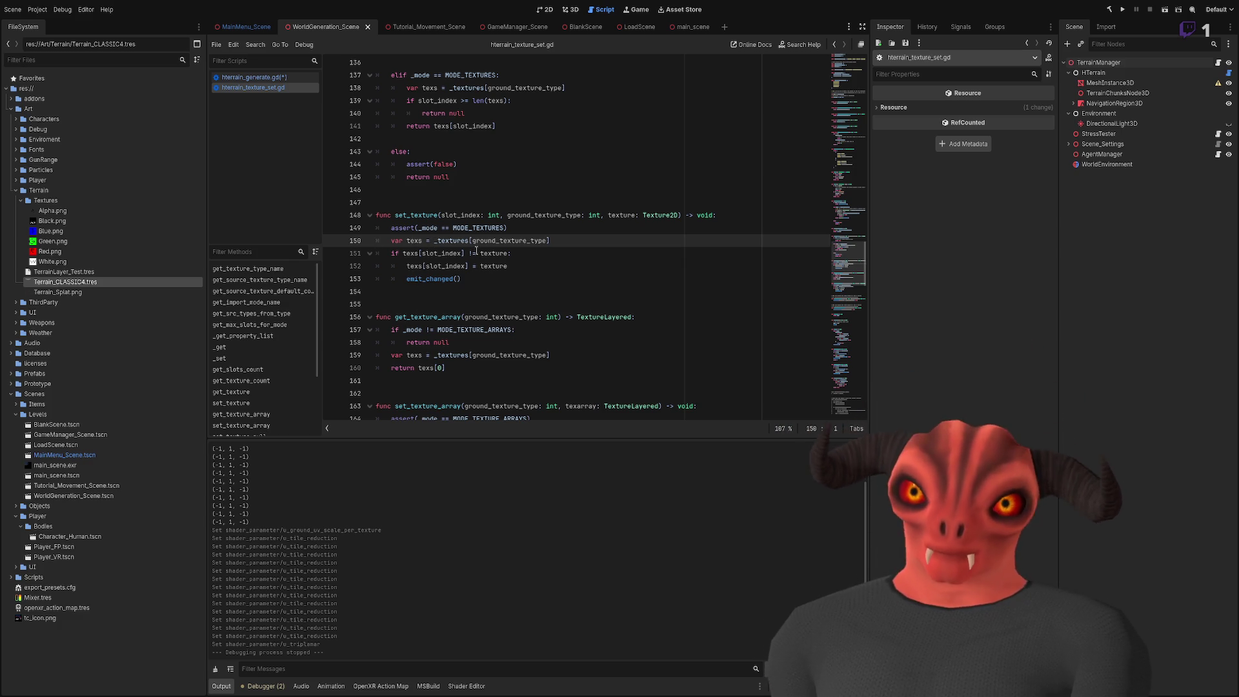
left_click(422, 283)
scroll(682, 266, "down", 8)
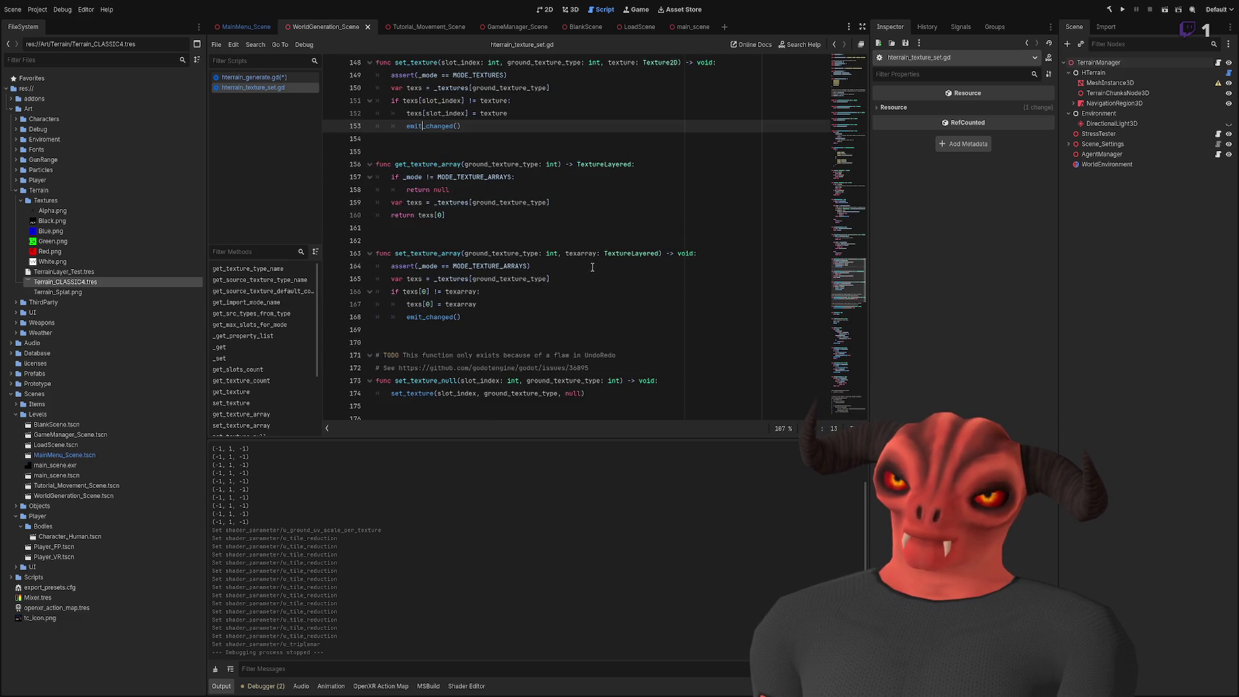
scroll(682, 266, "down", 8)
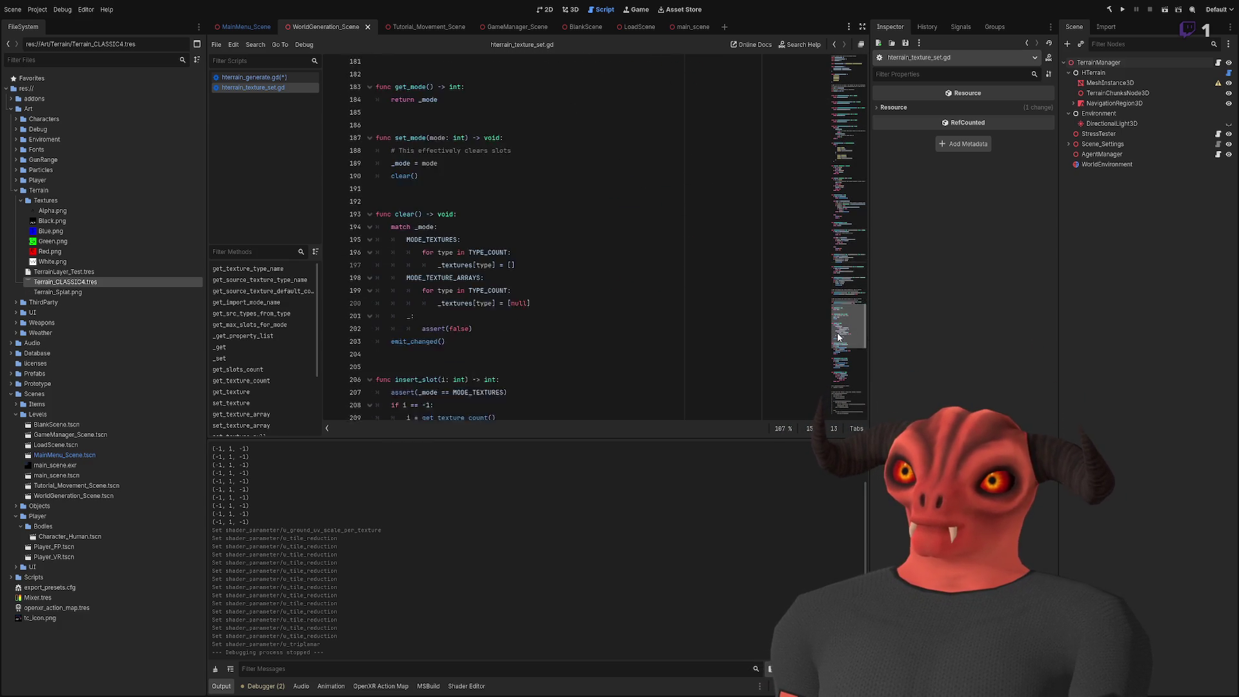
mouse_move(837, 339)
left_mouse_down()
mouse_move(835, 322)
mouse_move(831, 381)
mouse_move(820, 68)
mouse_move(819, 102)
left_mouse_up()
scroll(560, 145, "down", 4)
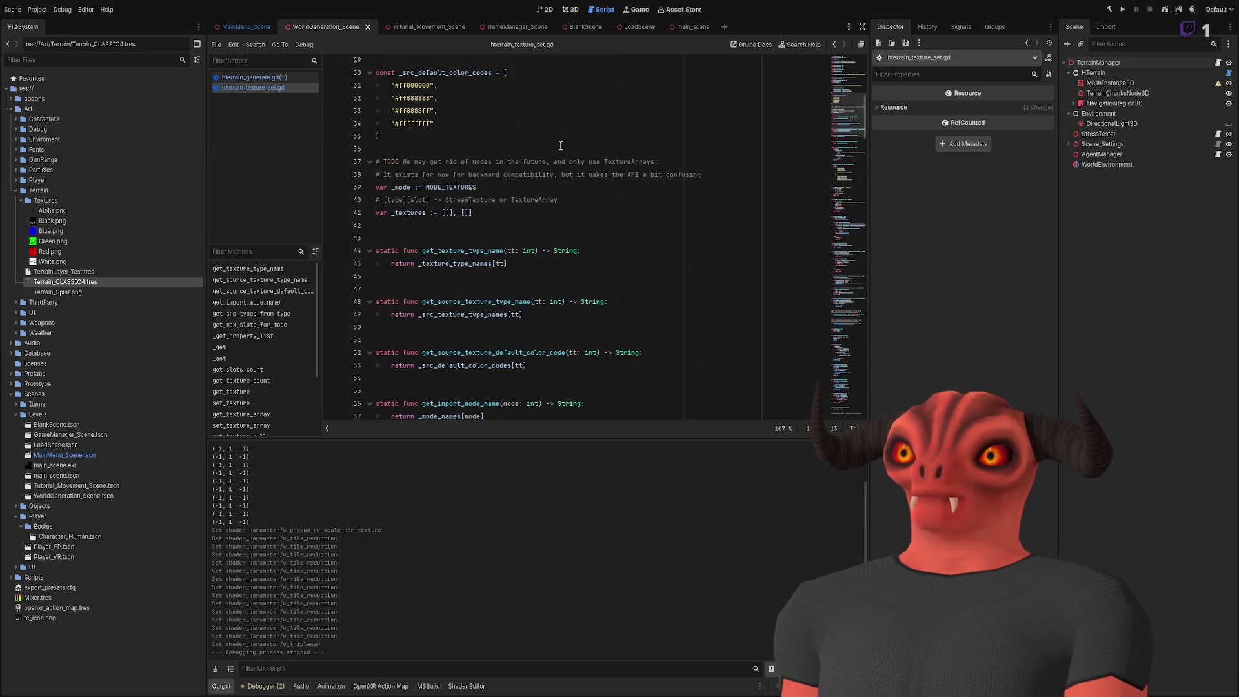
scroll(560, 145, "up", 4)
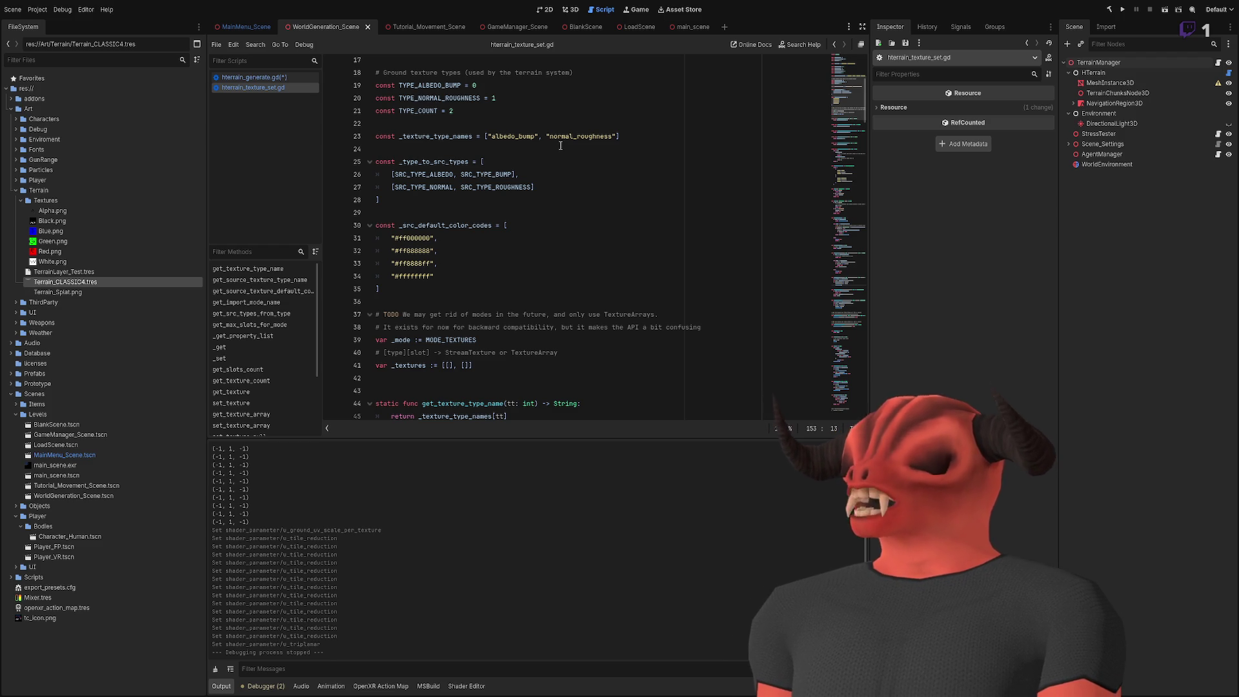
scroll(556, 155, "down", 1)
scroll(551, 169, "up", 3)
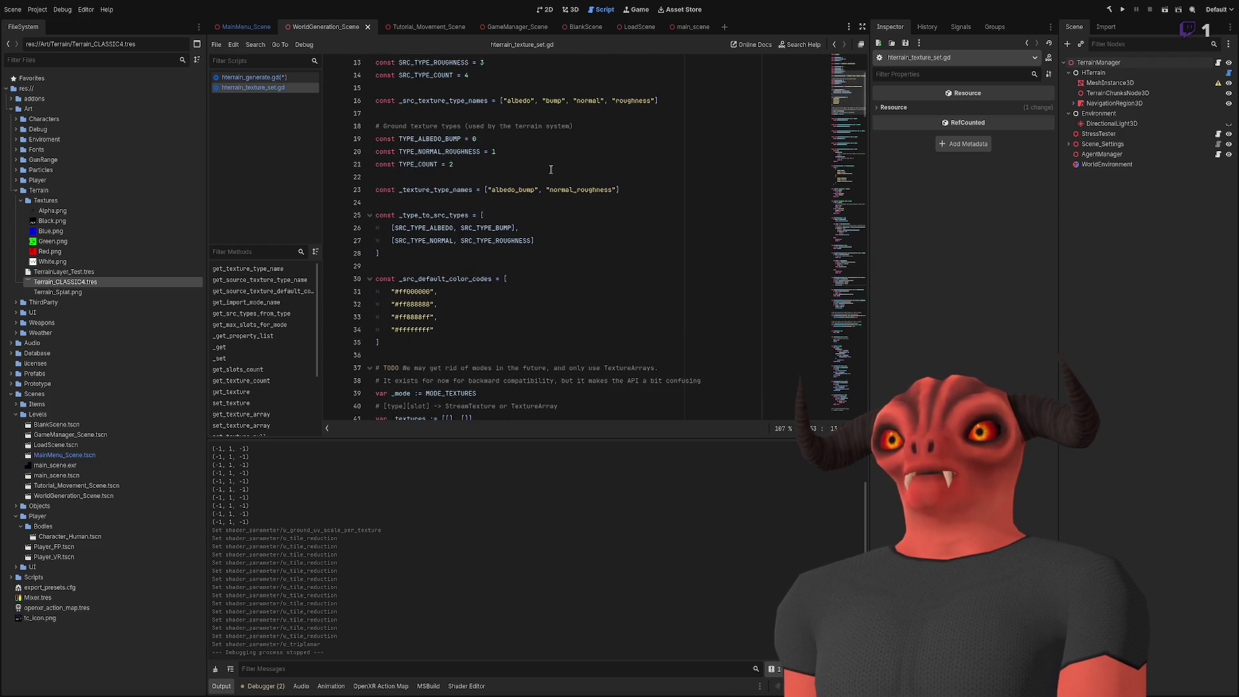
scroll(551, 169, "up", 3)
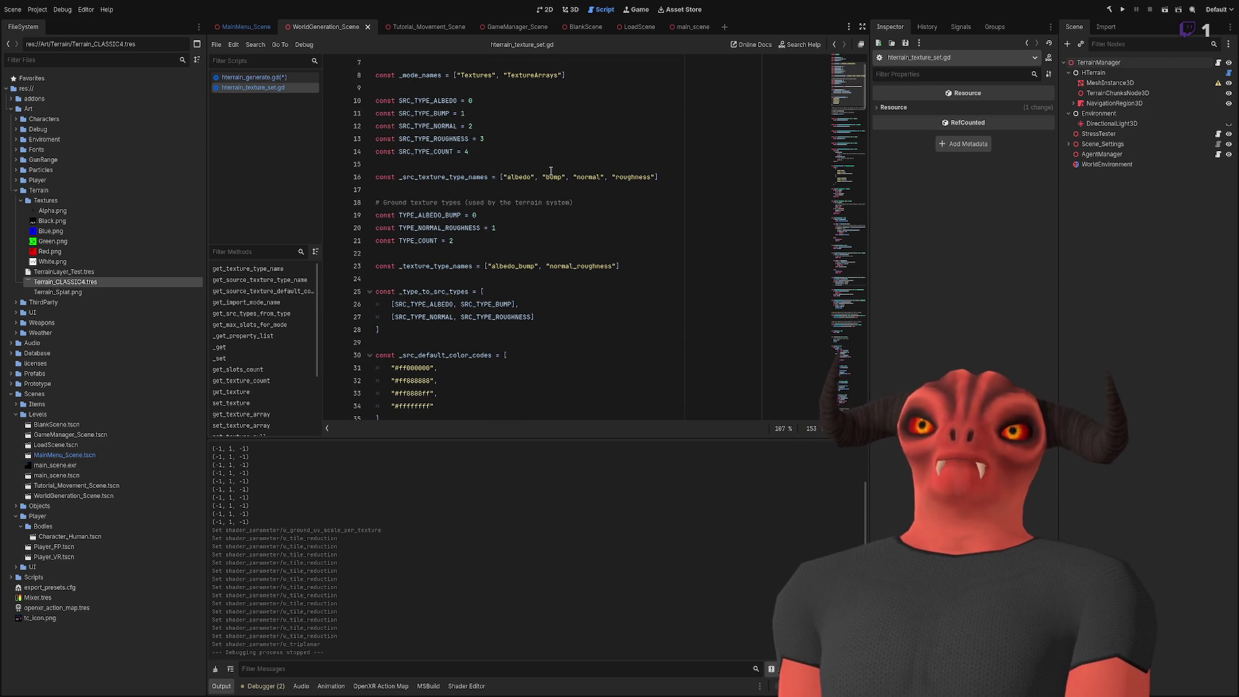
scroll(550, 170, "down", 3)
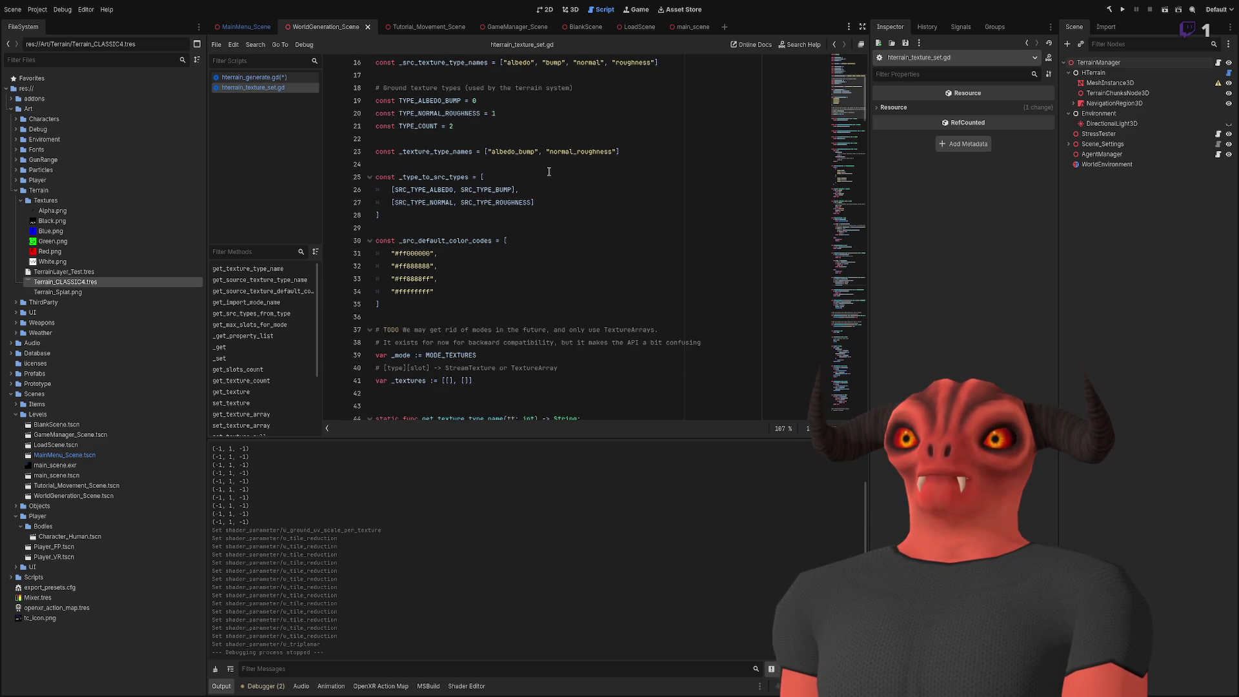
scroll(548, 171, "up", 5)
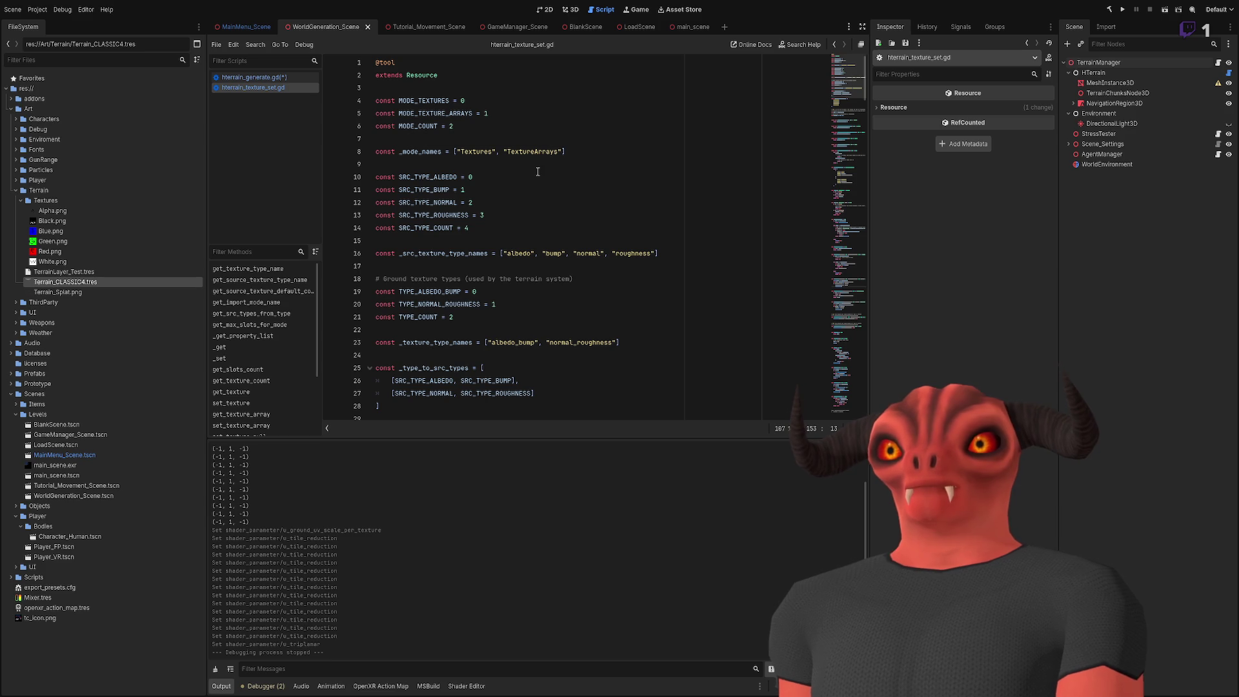
scroll(538, 171, "down", 13)
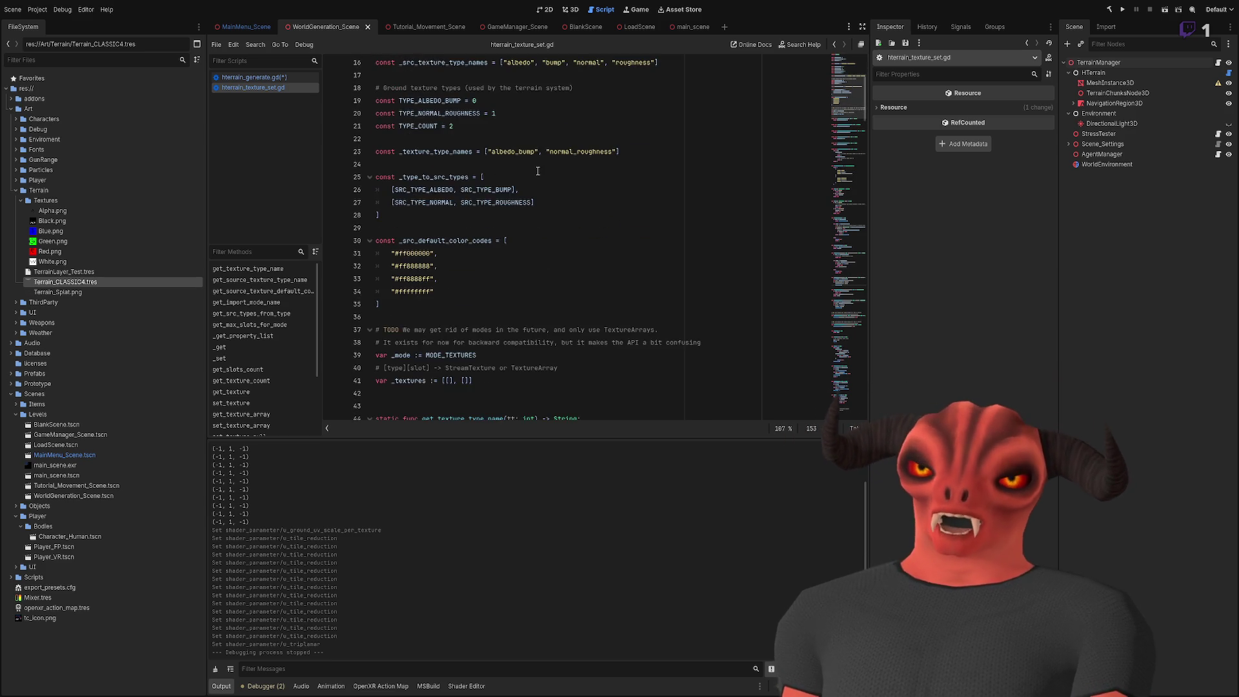
scroll(538, 171, "down", 10)
scroll(538, 171, "down", 8)
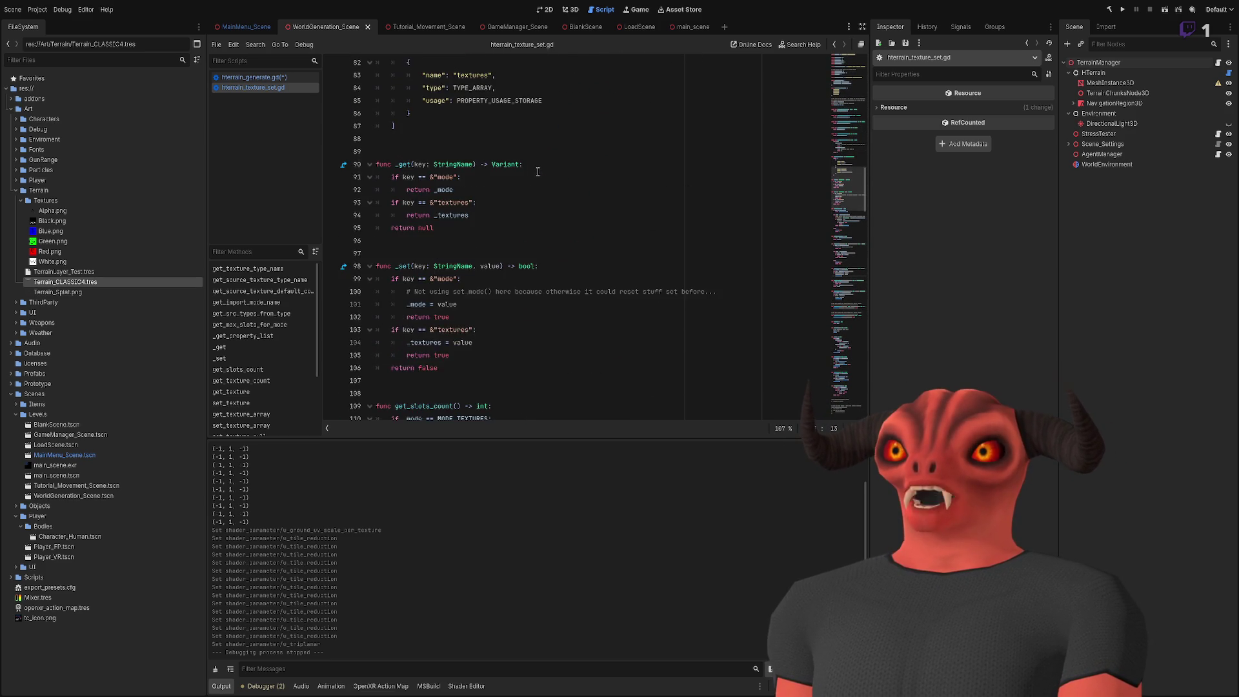
scroll(538, 171, "down", 13)
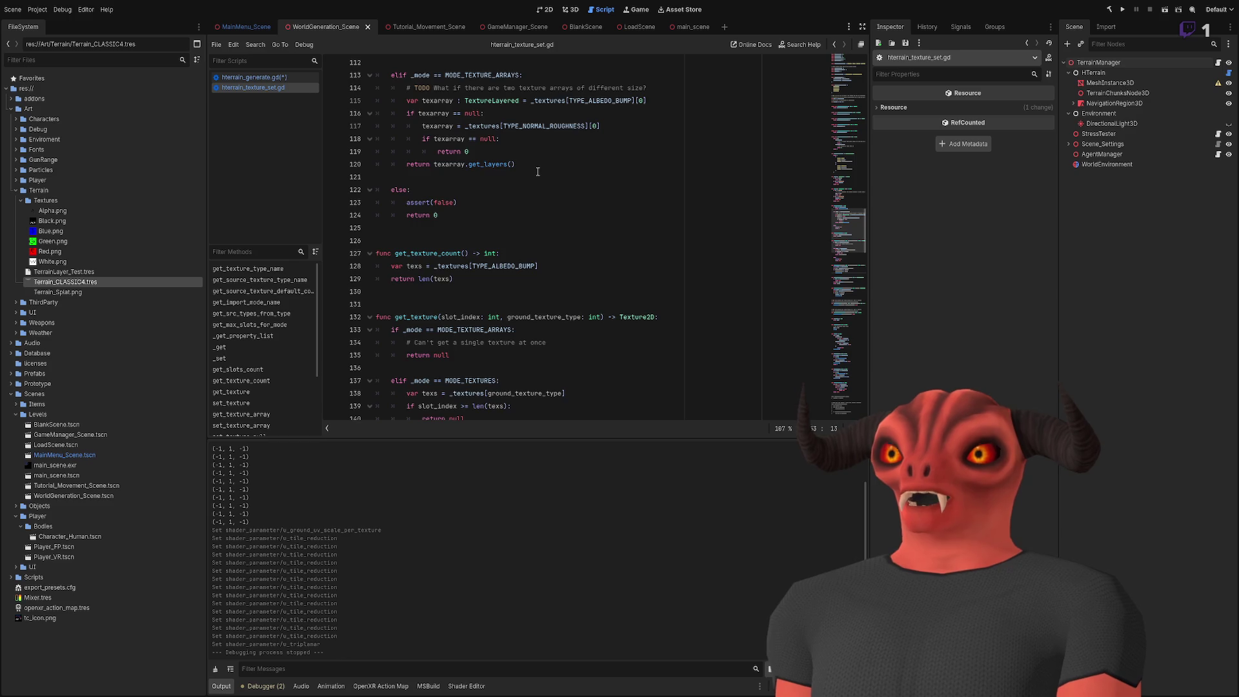
scroll(538, 171, "down", 10)
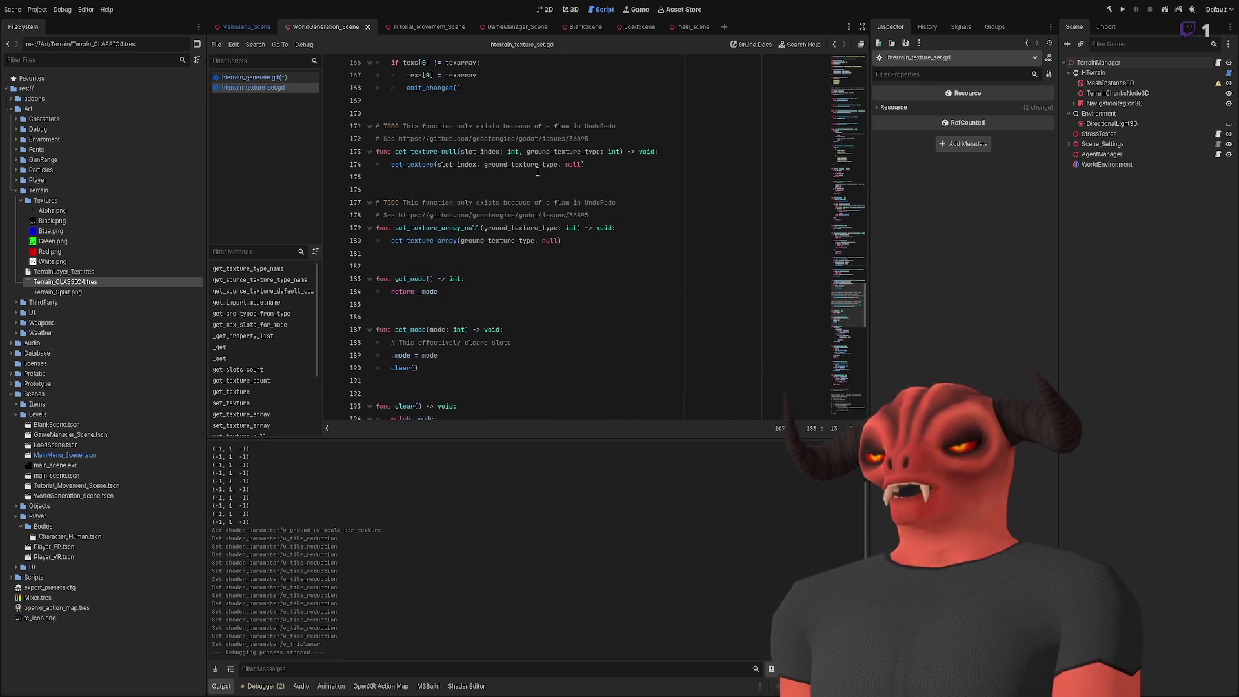
scroll(538, 171, "down", 16)
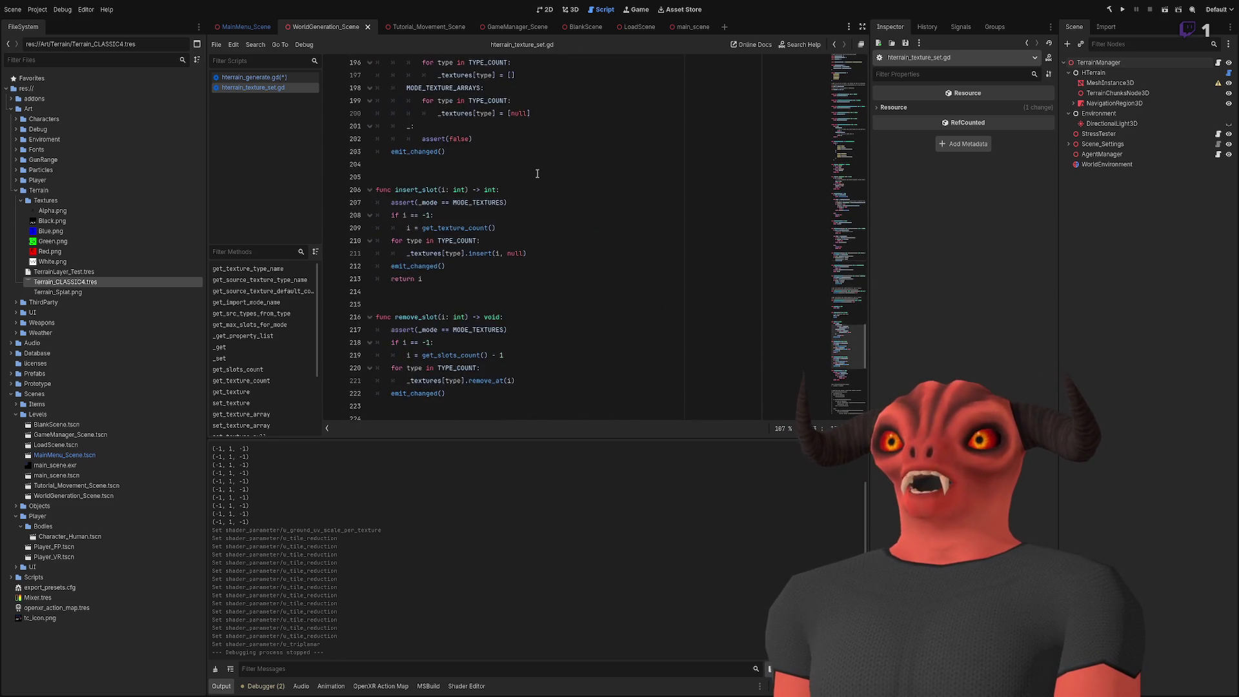
scroll(538, 171, "up", 20)
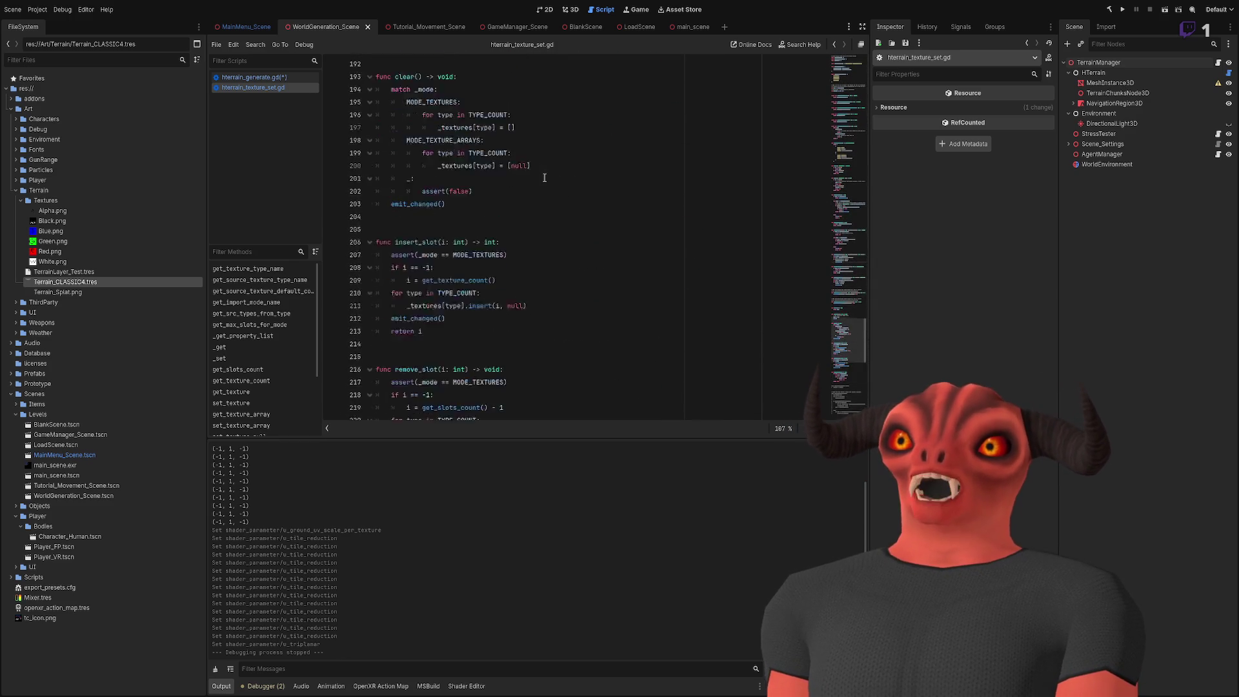
scroll(565, 183, "up", 20)
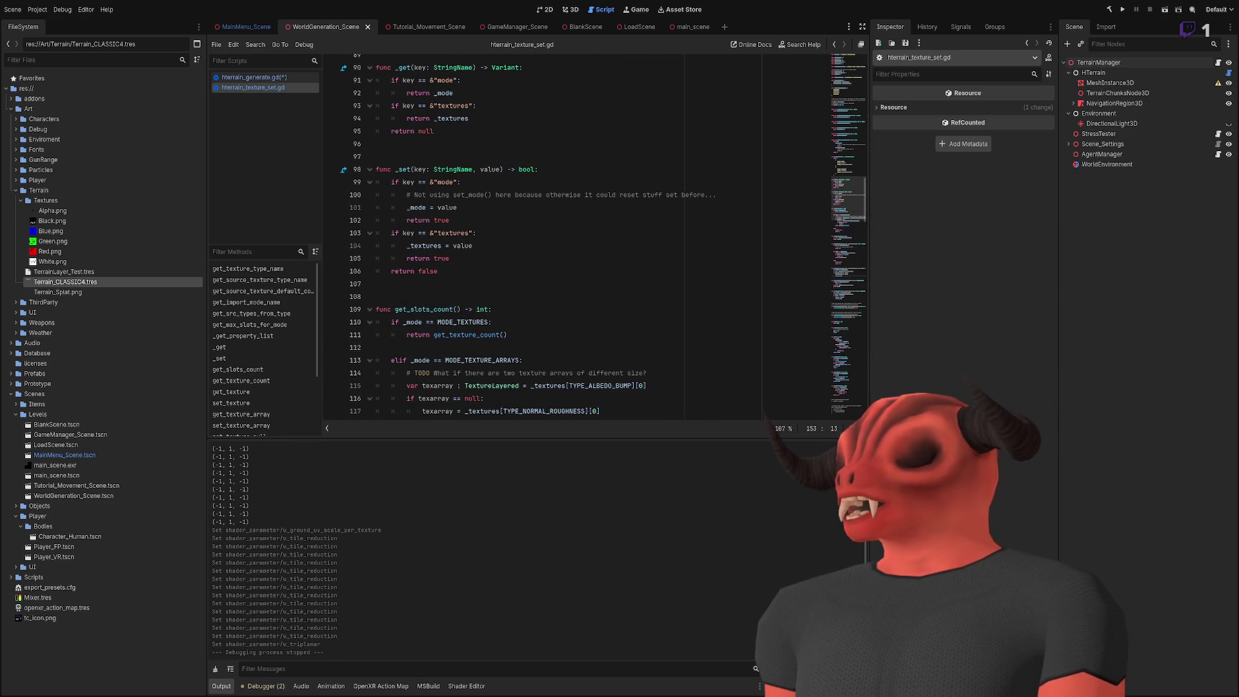
scroll(544, 265, "up", 20)
scroll(545, 265, "up", 6)
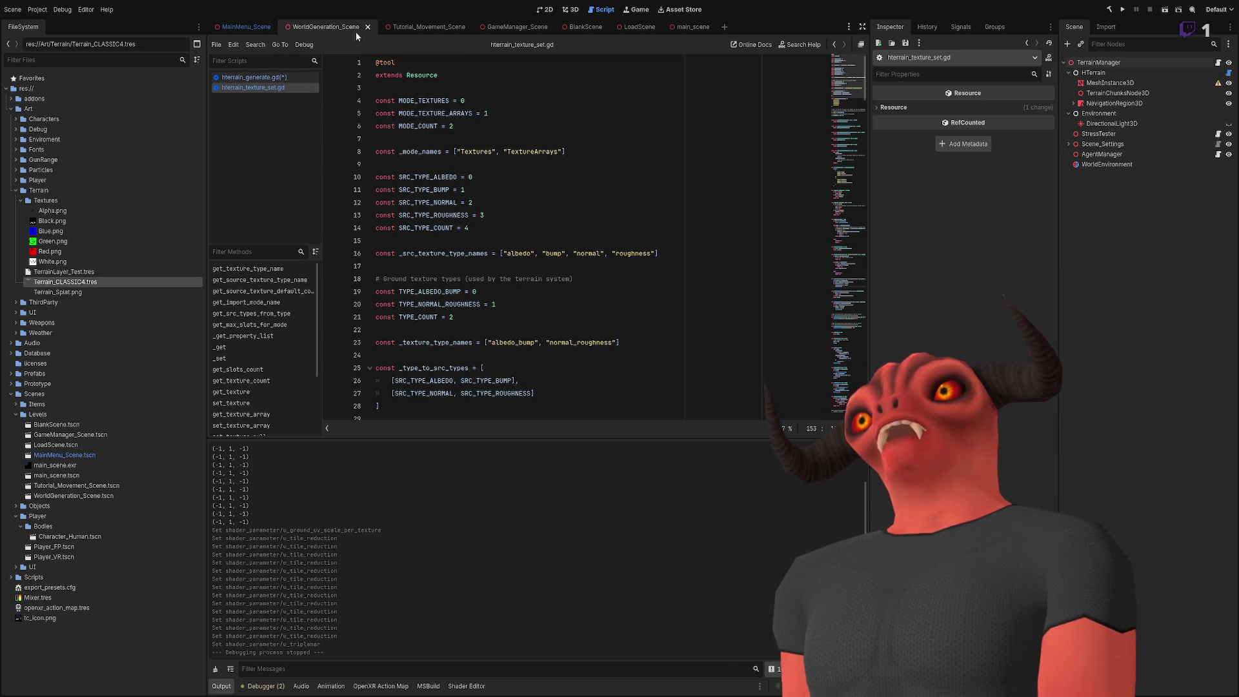
left_click(424, 33)
left_click(324, 29)
scroll(460, 278, "down", 10)
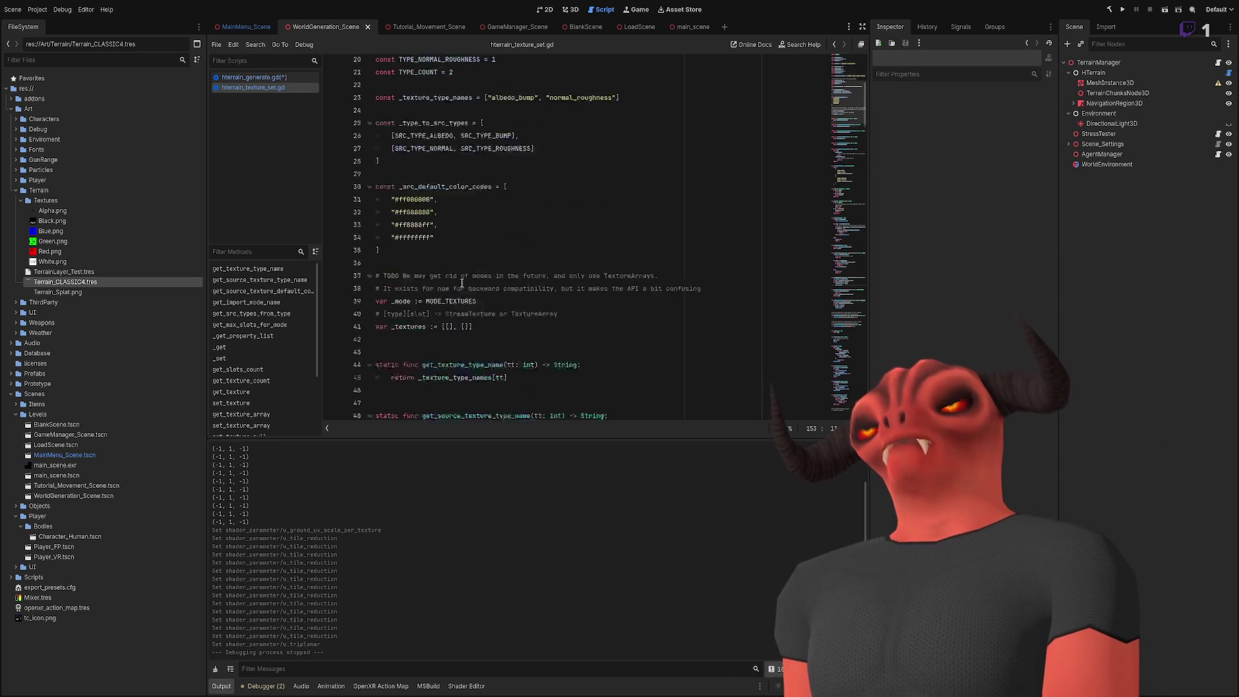
scroll(460, 278, "down", 5)
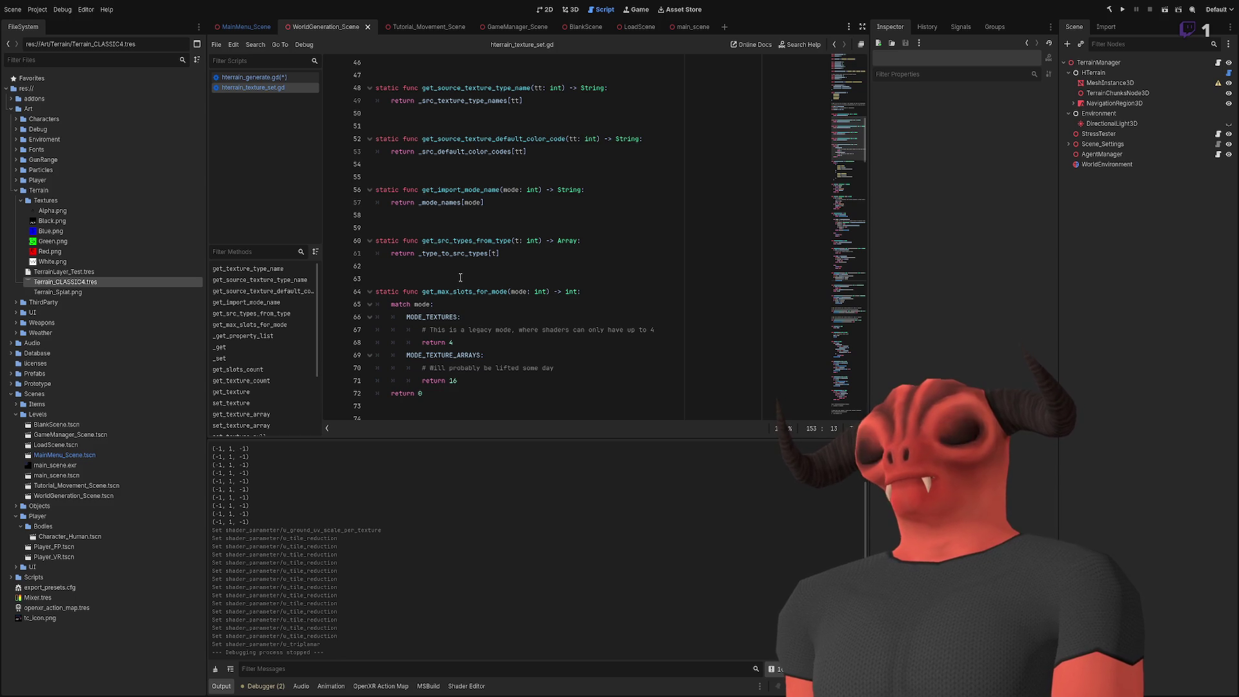
scroll(461, 278, "up", 5)
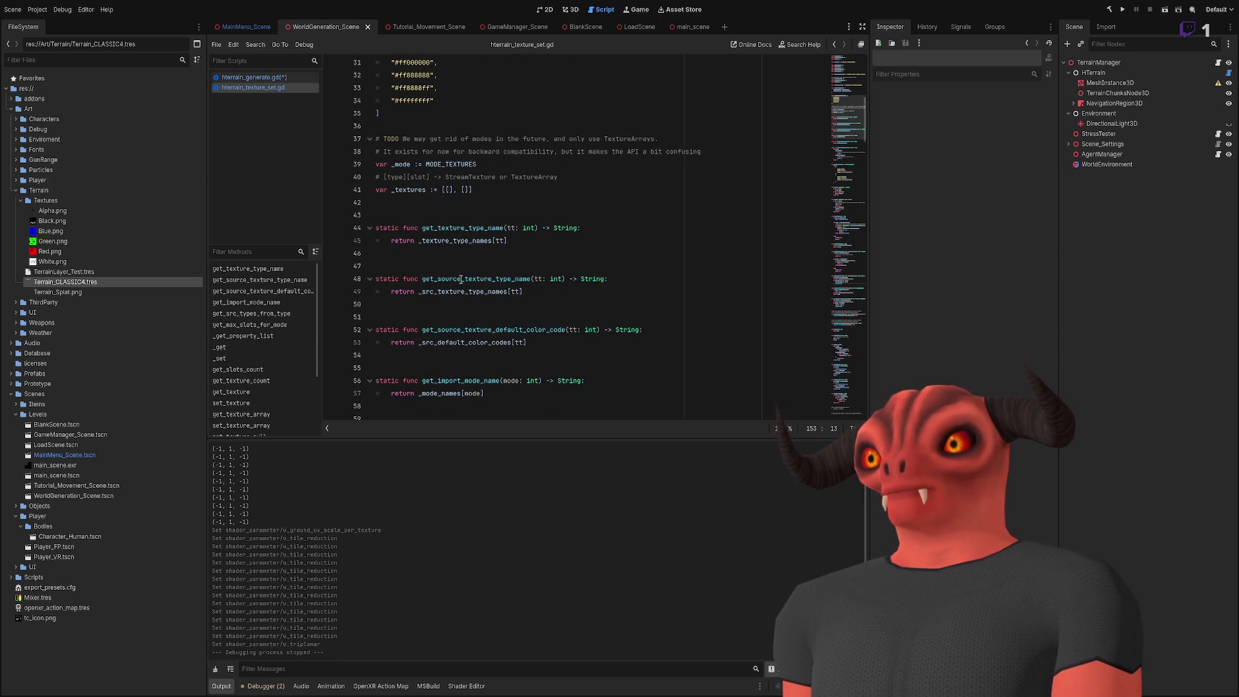
scroll(461, 279, "down", 5)
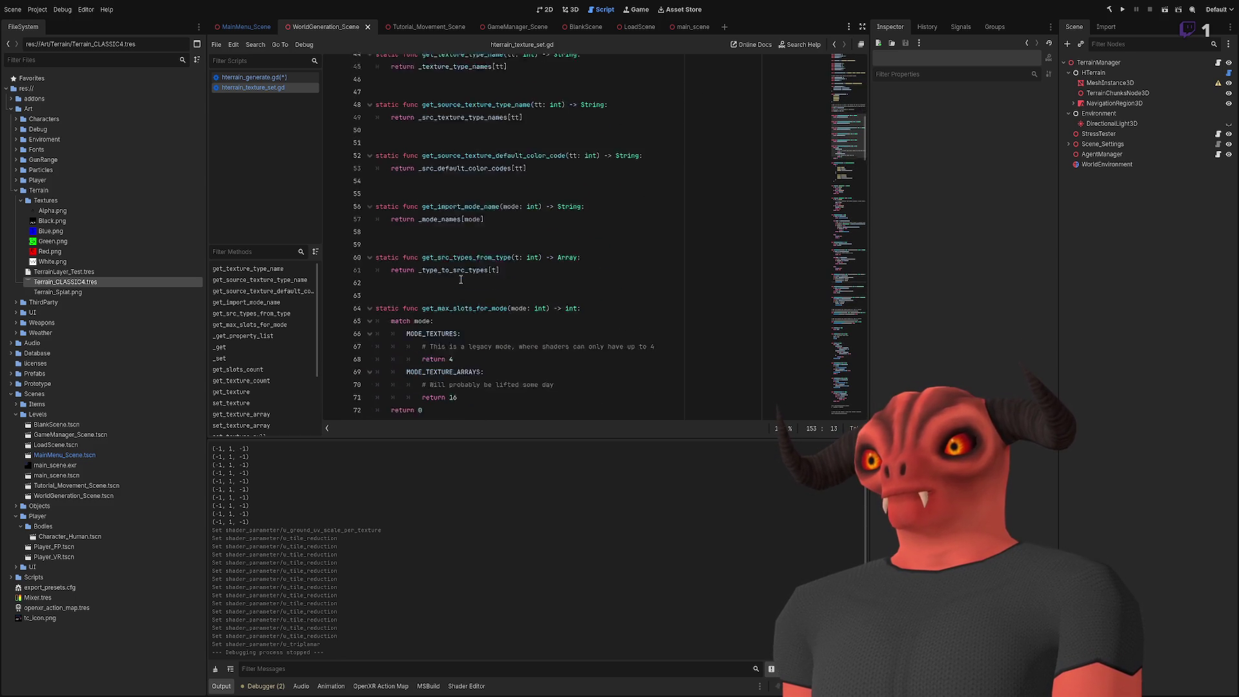
scroll(473, 255, "up", 10)
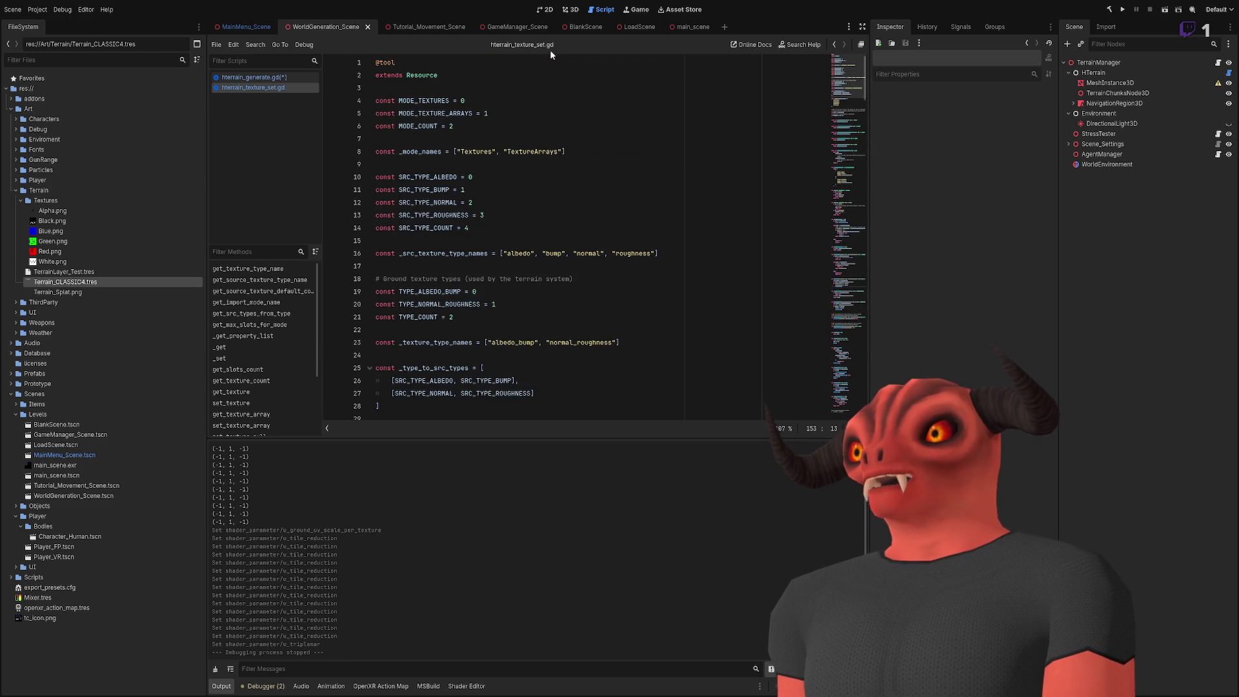
left_click(567, 9)
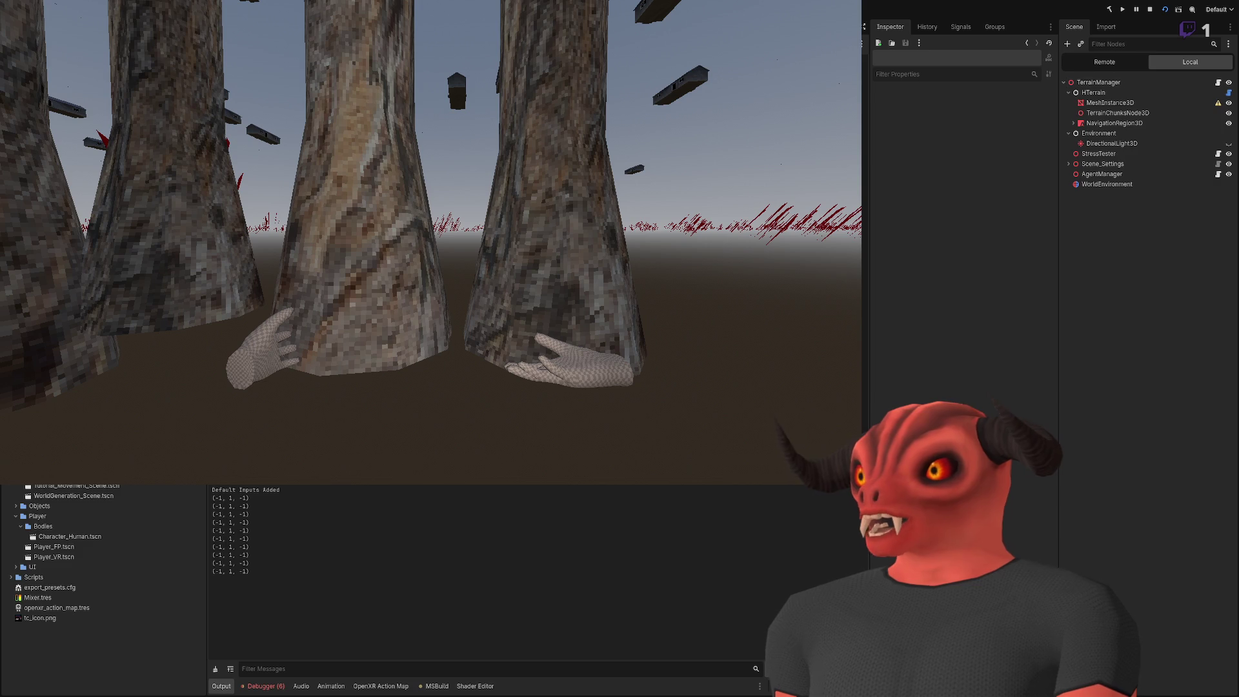
Step: Show the running game's Remote scene tree and select the live HTerrain node
left_click(1110, 62)
left_click(1098, 174)
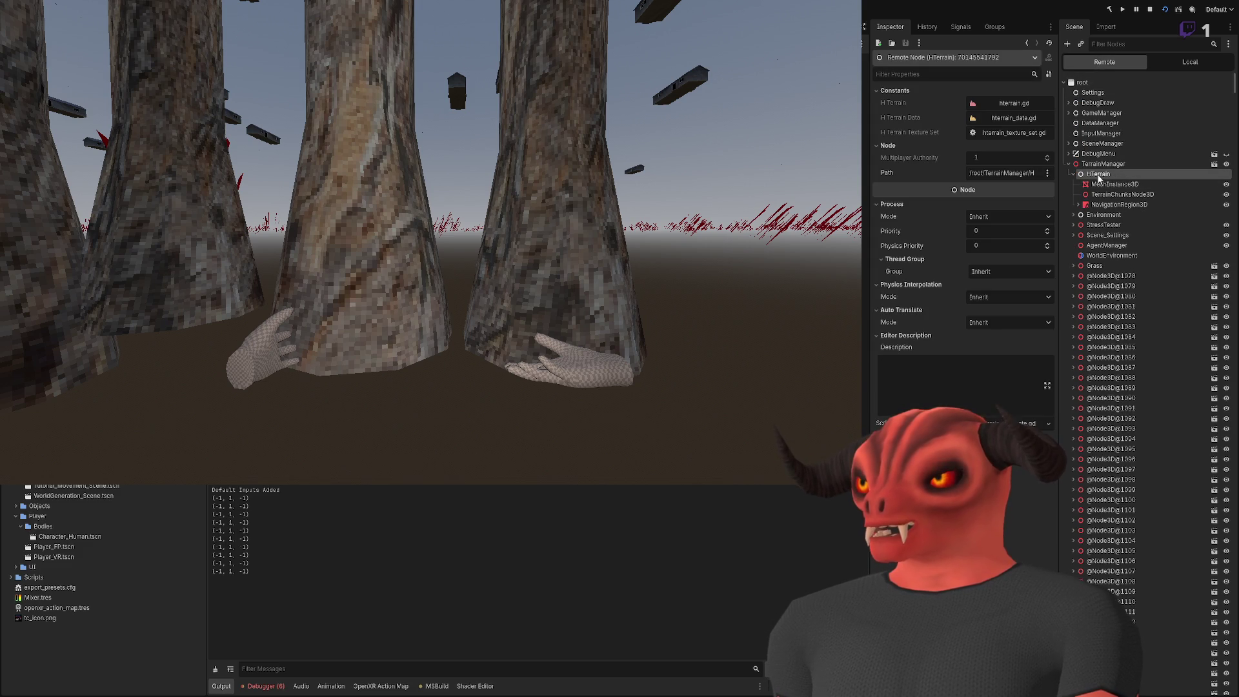